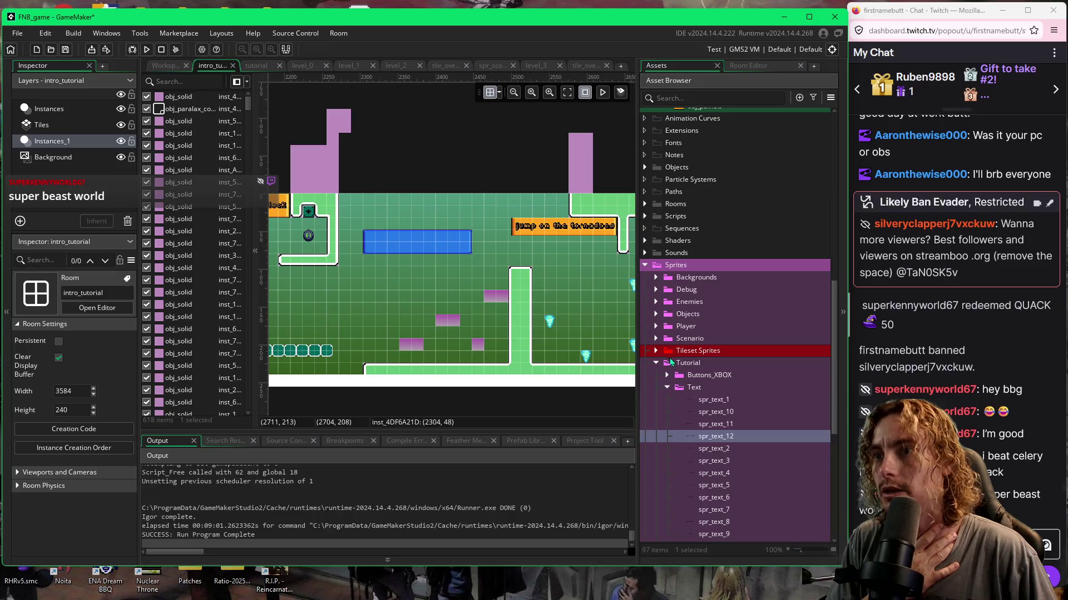
Inspect the spr_text_12 and spr_text_2 sprites and the room's Instances and Background layers.
left_click(725, 438)
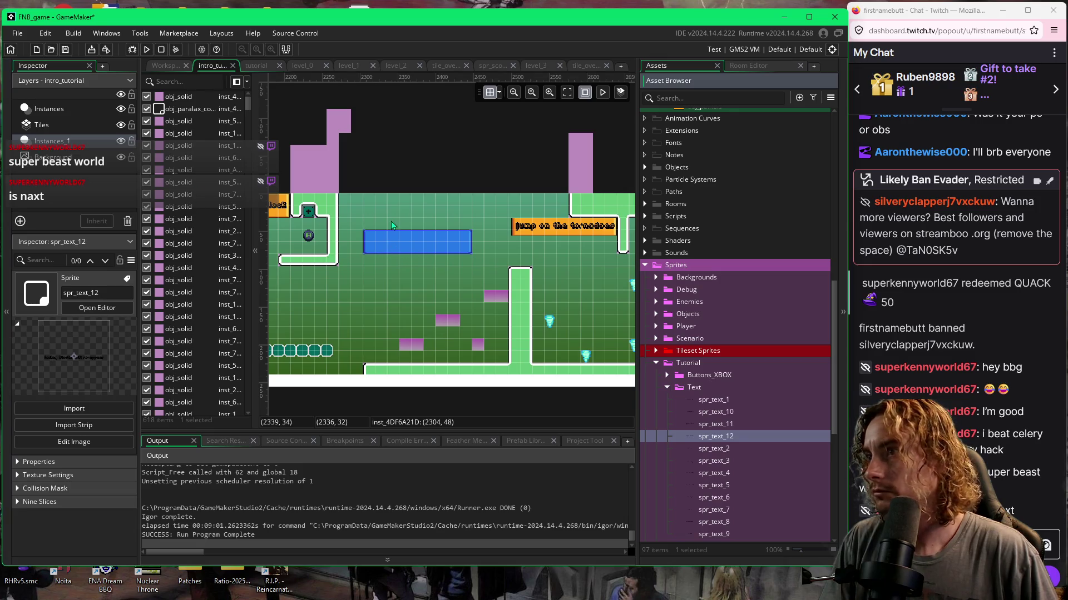
left_click(419, 288)
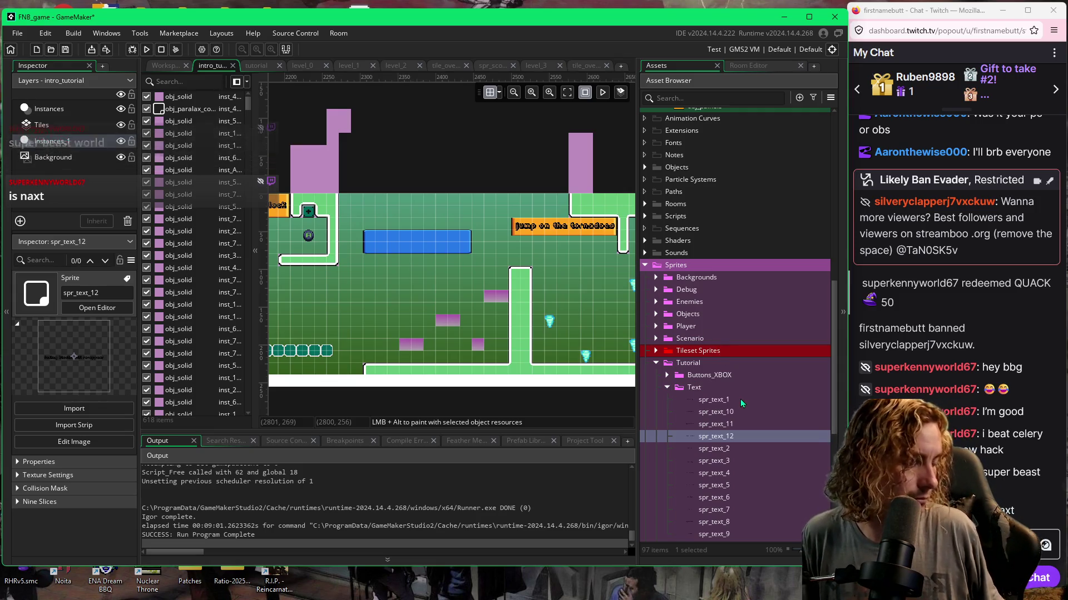
left_click(520, 246)
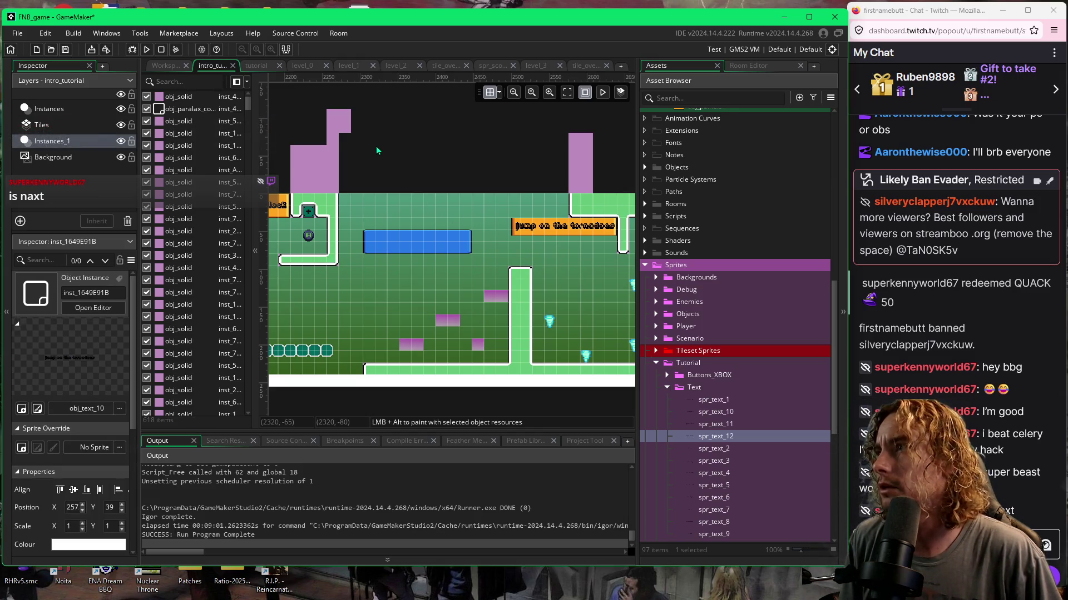
left_click(68, 142)
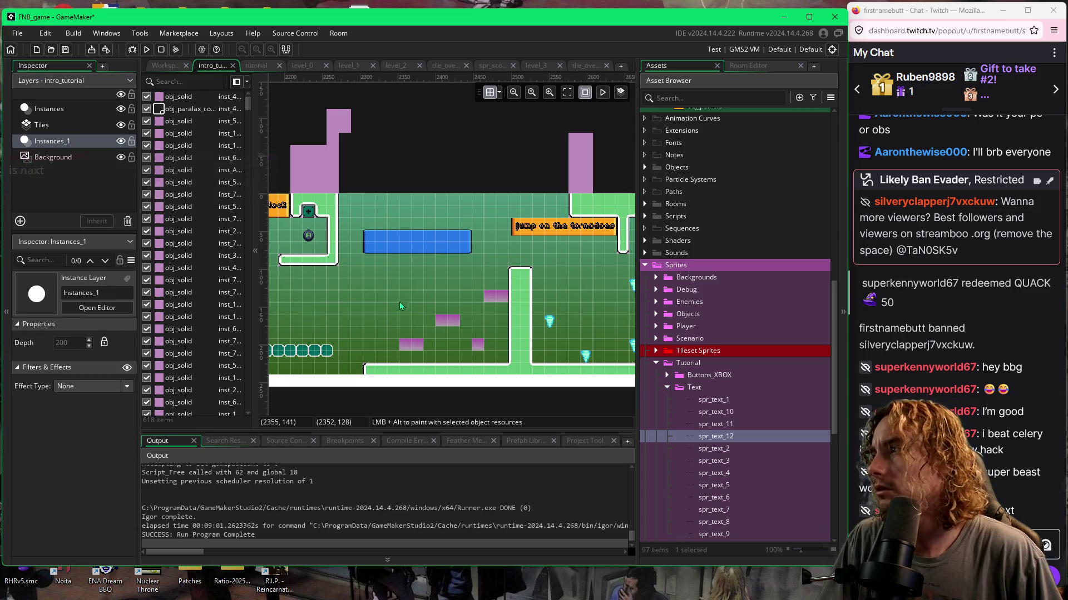
left_click(70, 159)
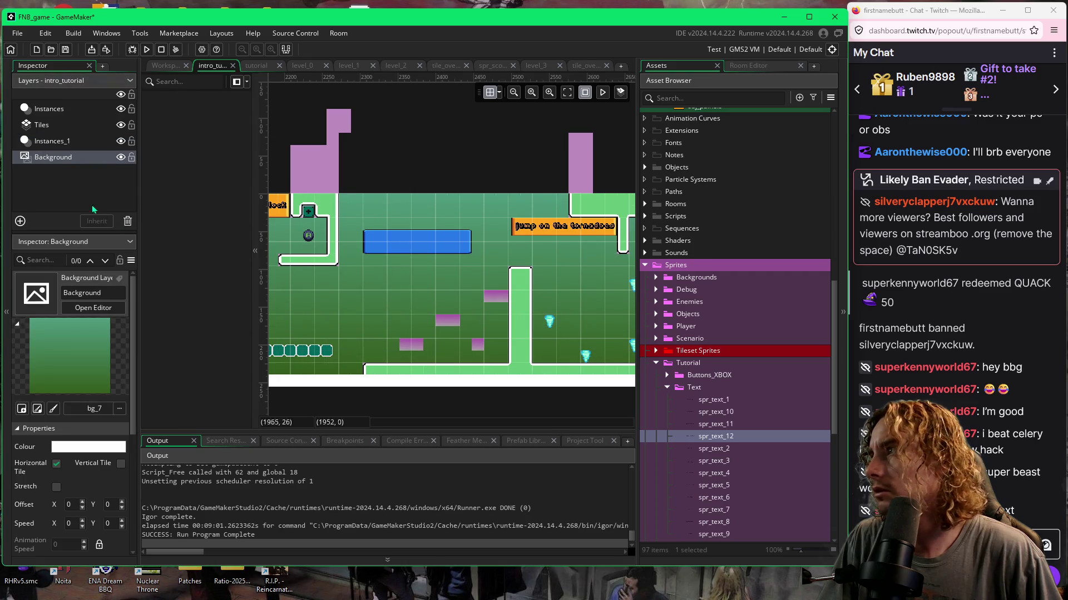
left_click(48, 143)
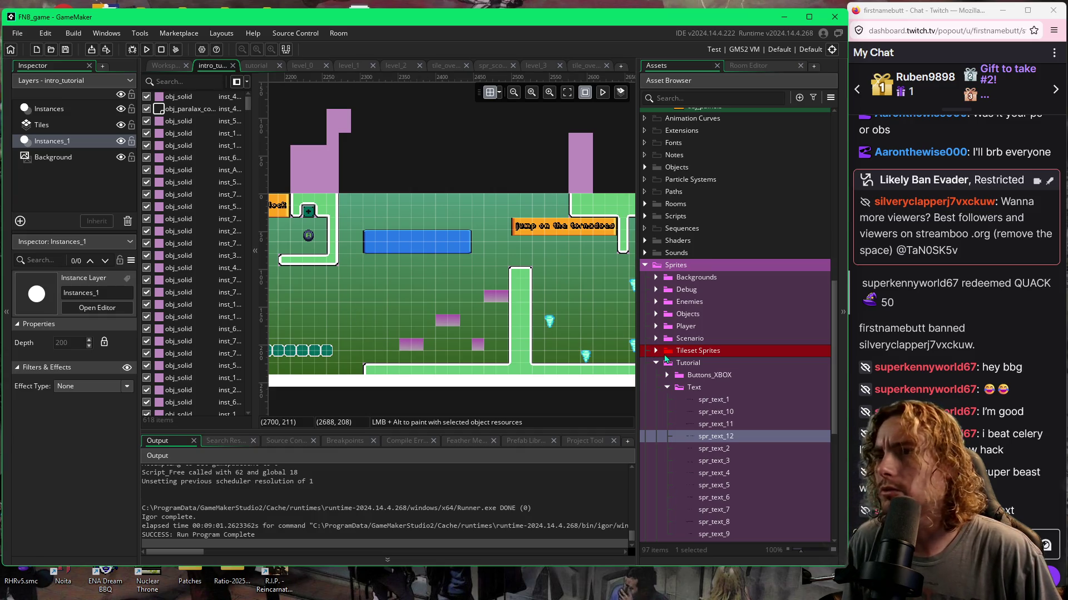
left_click(727, 448)
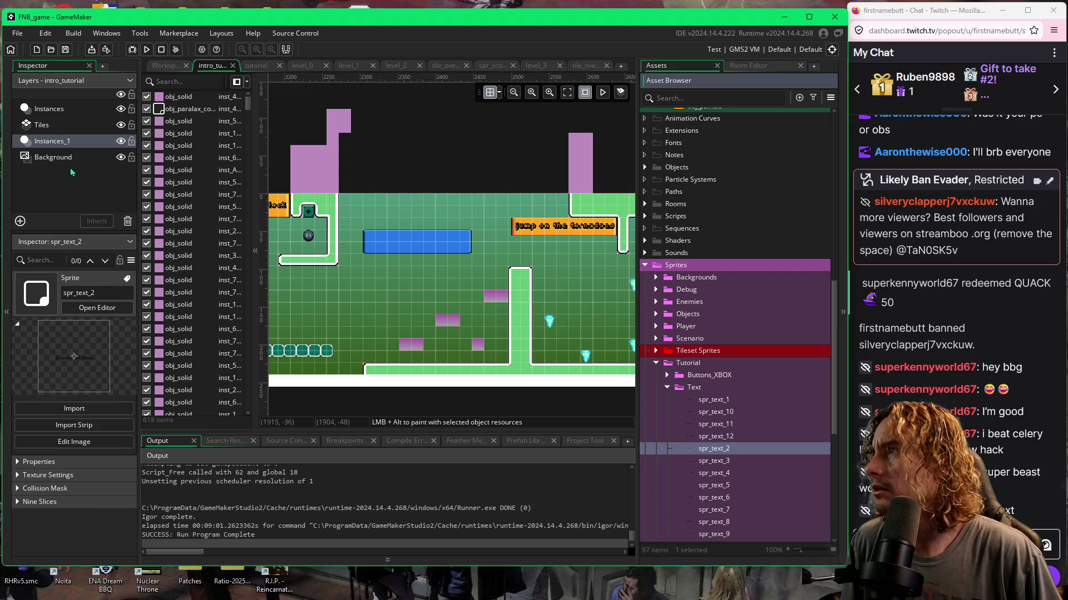
left_click(68, 109)
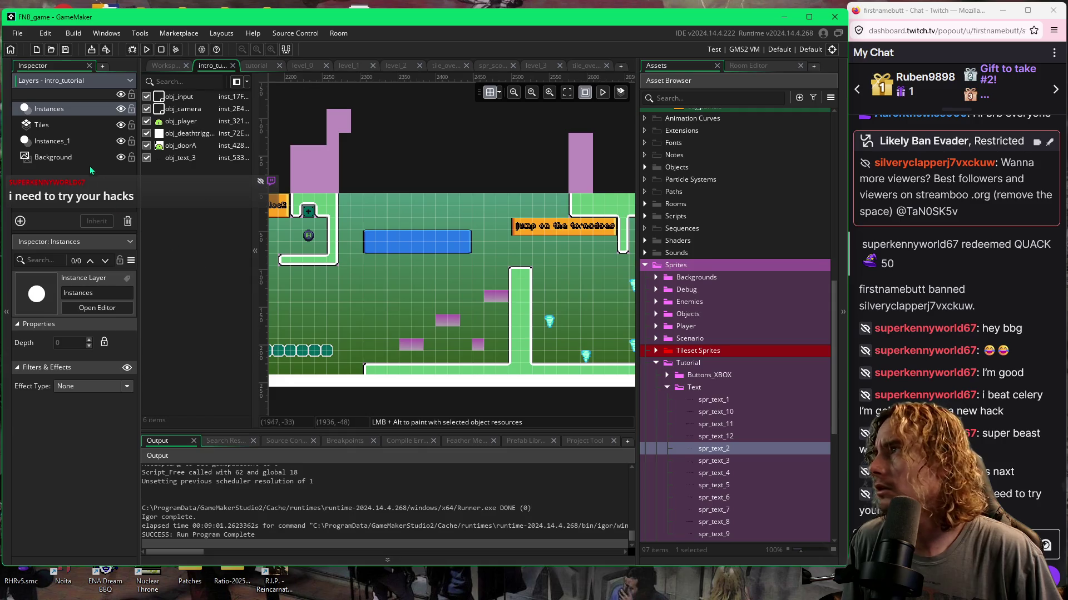
Save the project as a copy named fnb_game_backup_4-10, based on the 4-9 backup name.
left_click(18, 34)
left_click(39, 105)
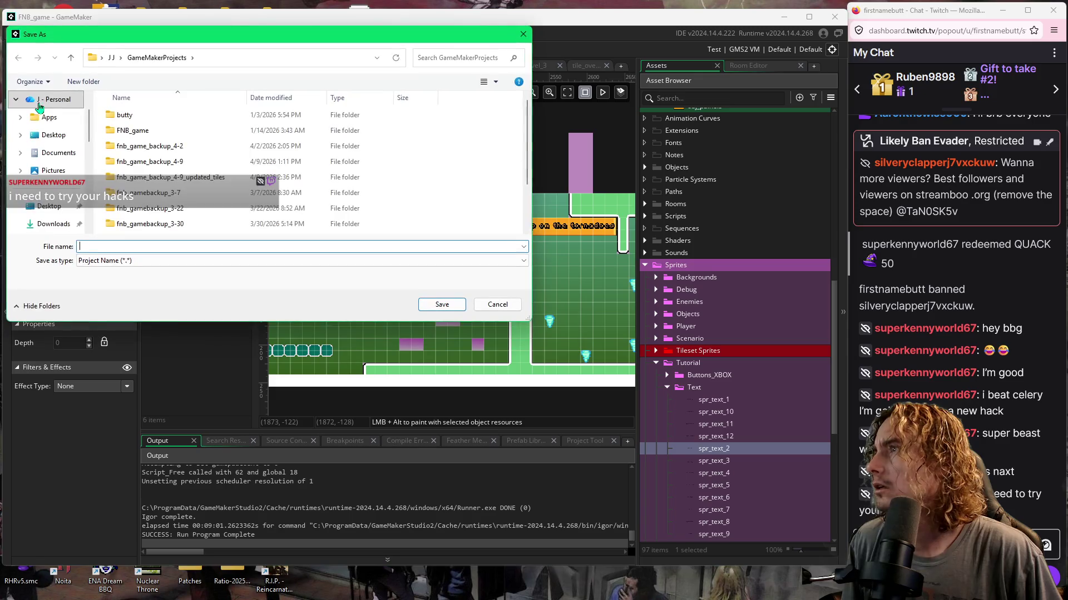
left_click(117, 261)
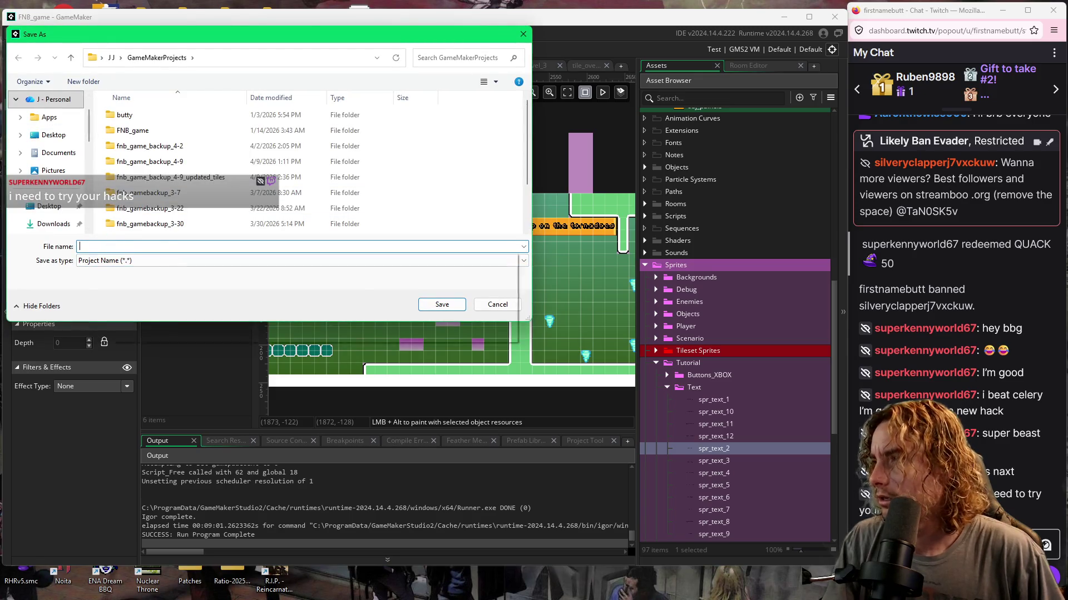
type("f")
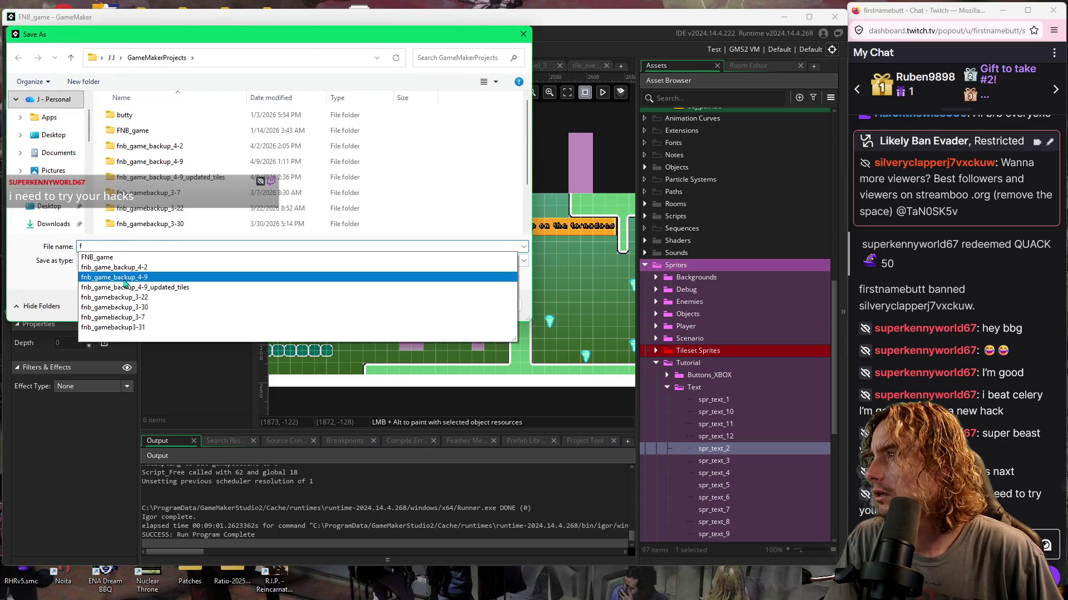
left_click(124, 278)
left_click(160, 248)
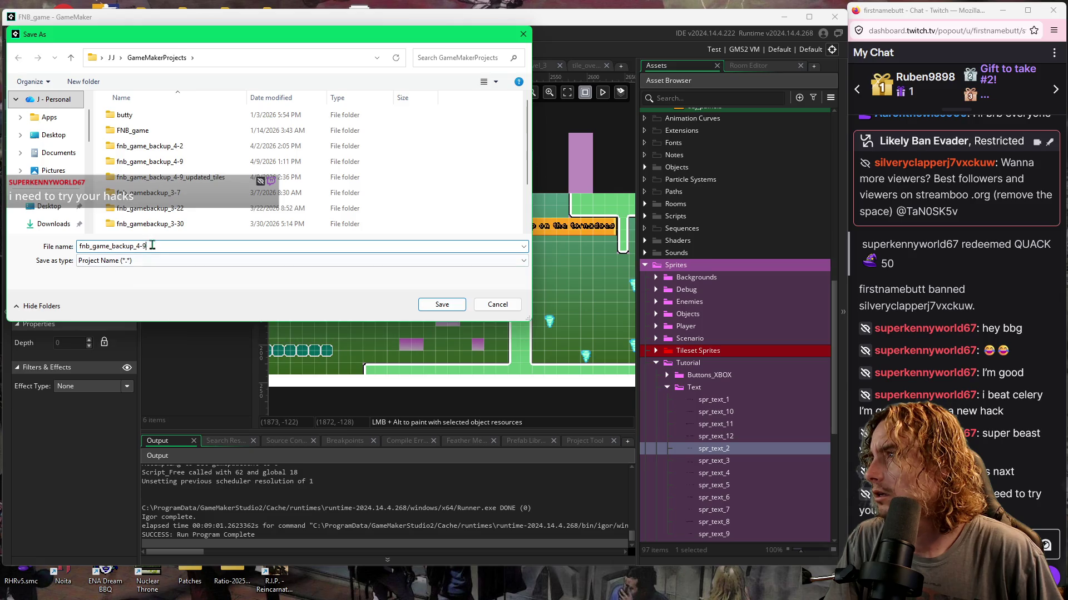
key("BackSpace")
type("10")
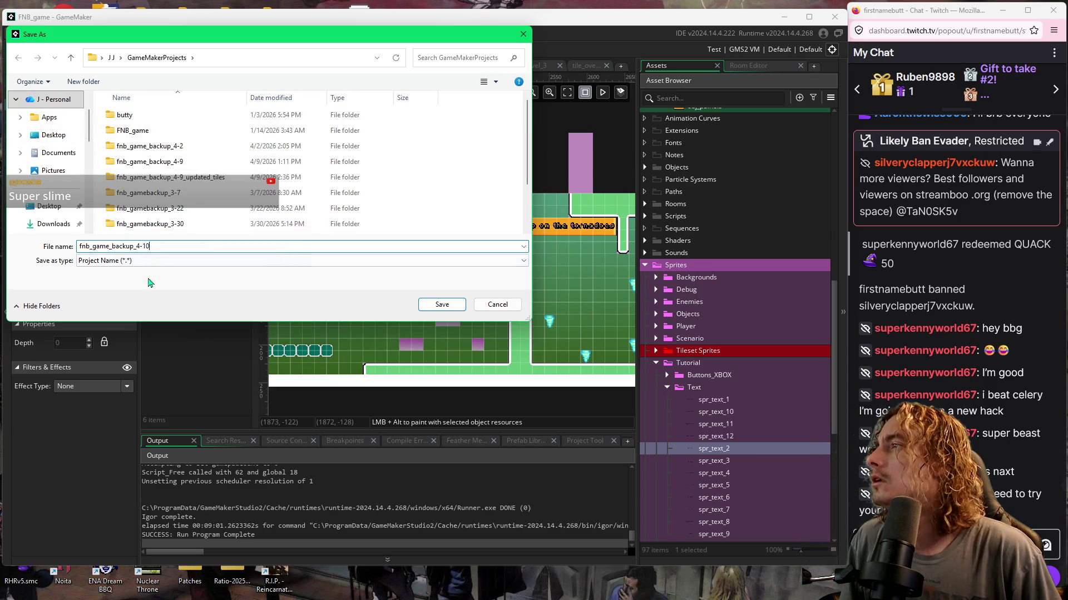
left_click(150, 261)
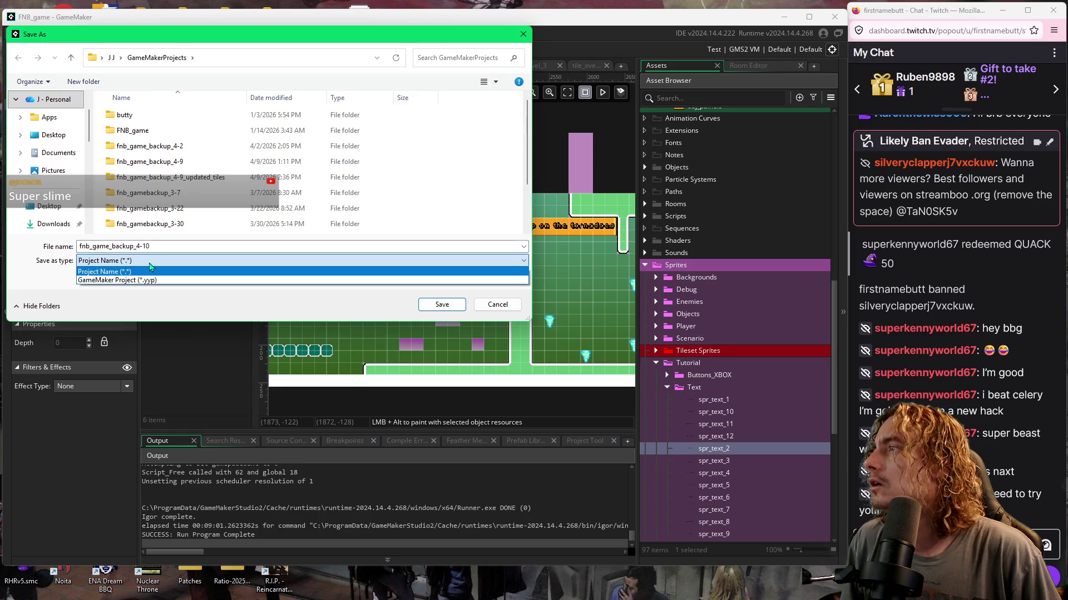
left_click(149, 265)
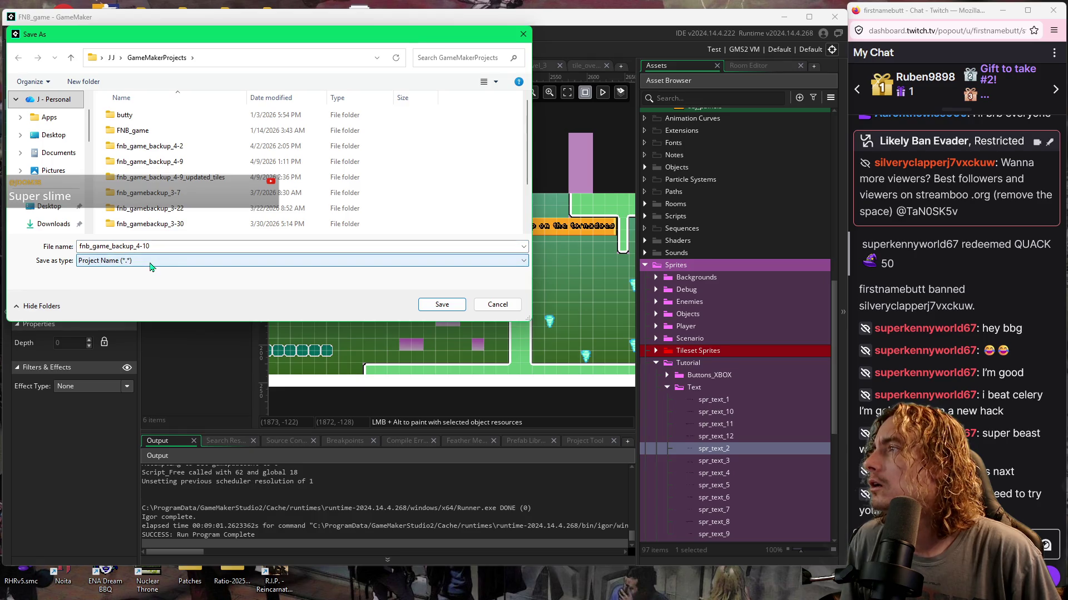
left_click(426, 306)
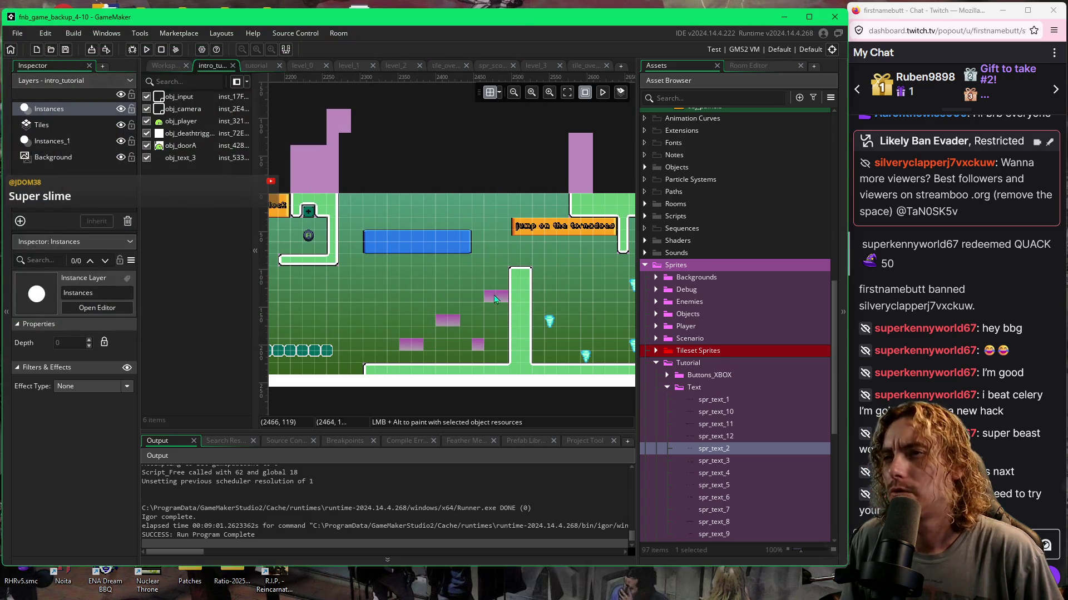
Drag obj_text_12 onto the blue panel, then stretch the panel to X scale 1.83.
scroll(615, 320, "up", 3)
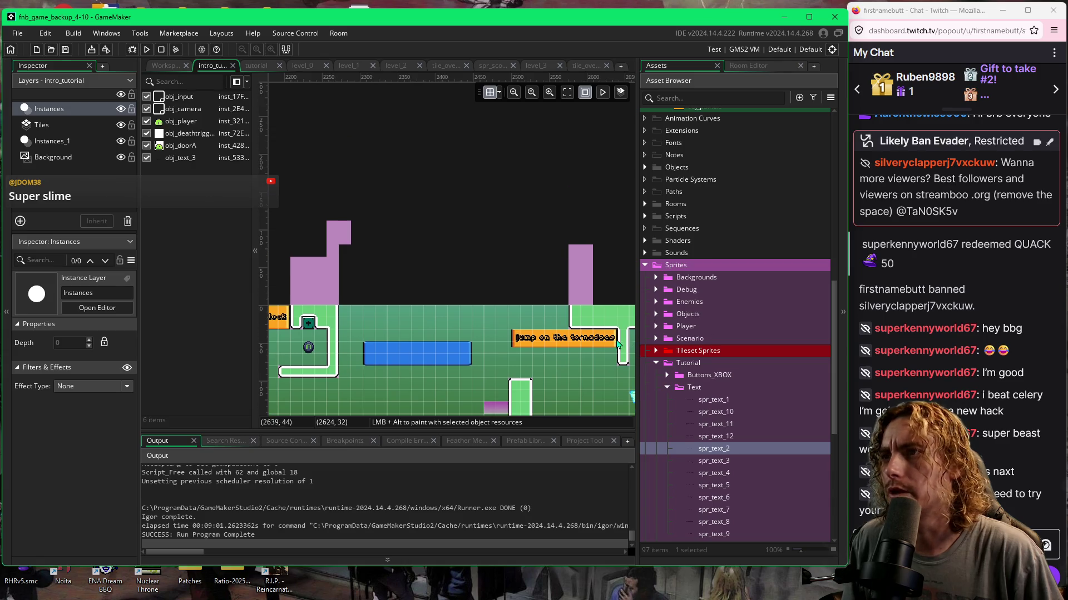
scroll(616, 341, "down", 4)
scroll(715, 327, "up", 5)
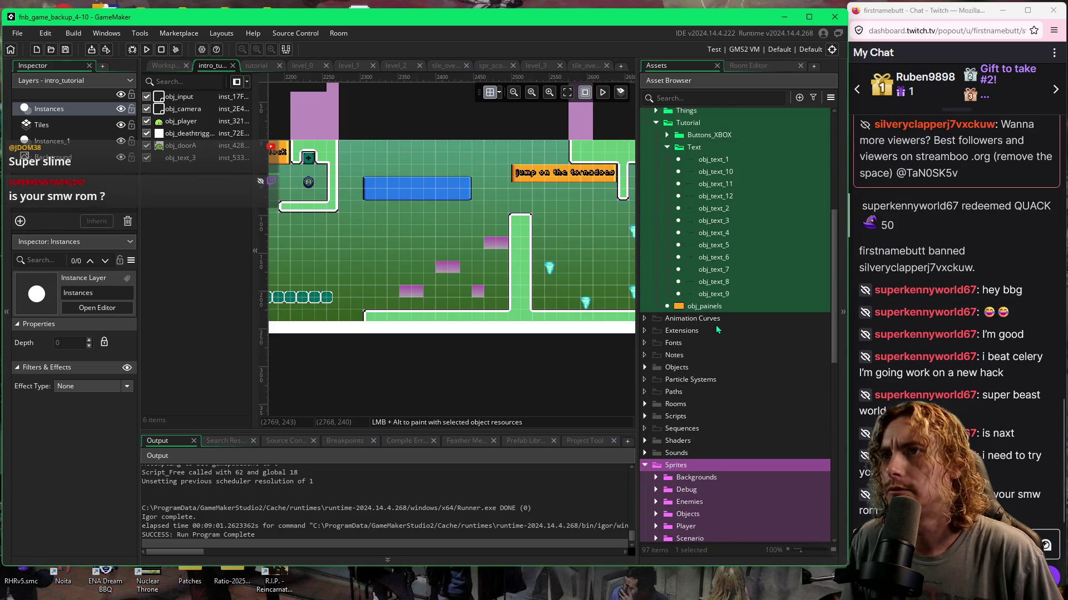
scroll(715, 326, "down", 3)
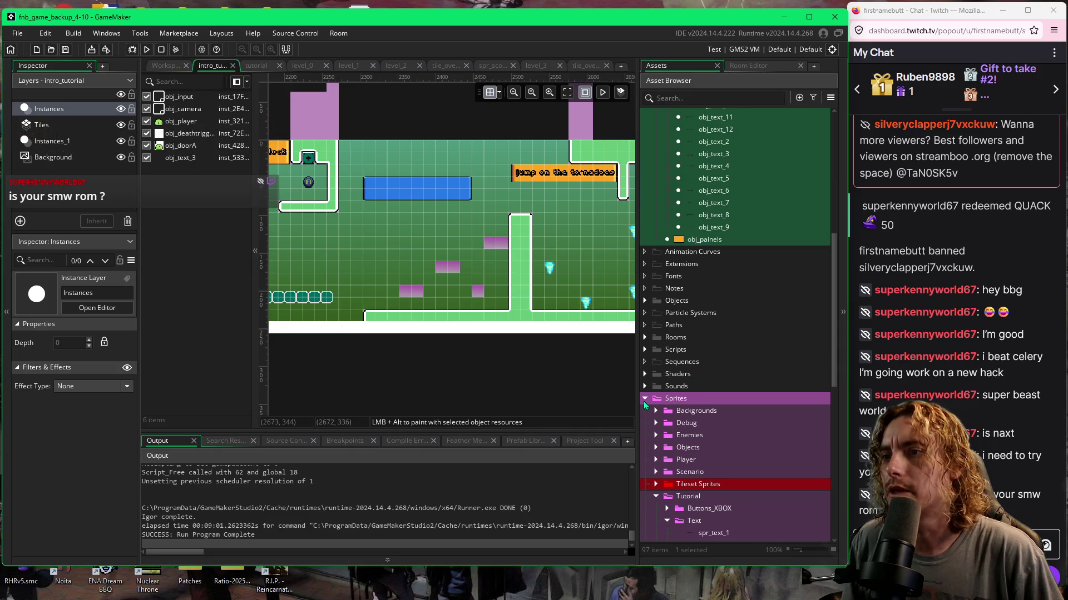
left_click(644, 399)
scroll(698, 350, "up", 2)
left_click(715, 284)
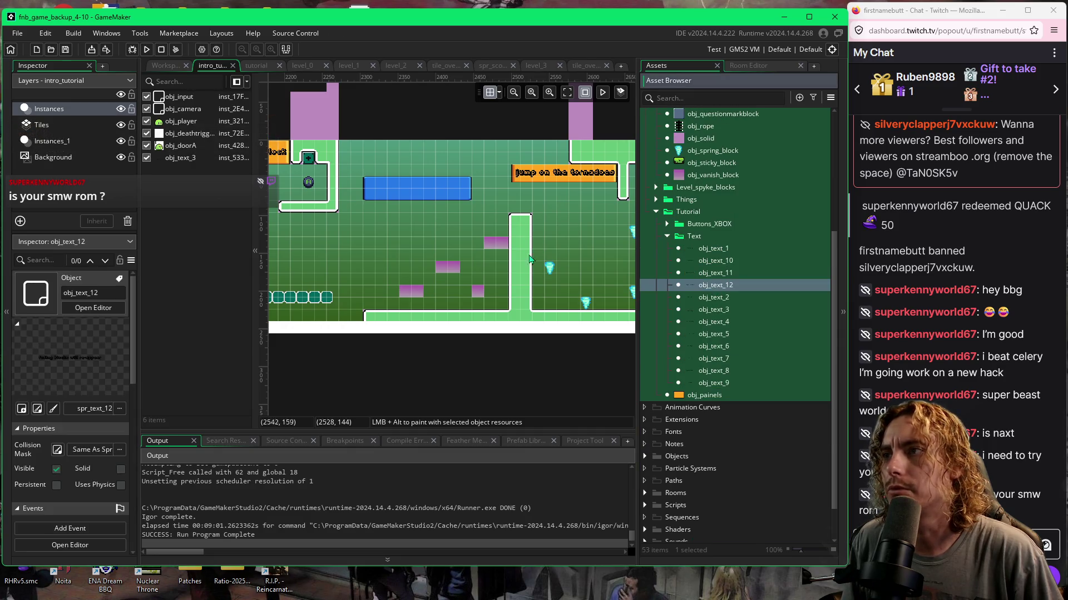
mouse_move(452, 242)
left_mouse_down()
mouse_move(426, 193)
mouse_move(374, 195)
left_mouse_up()
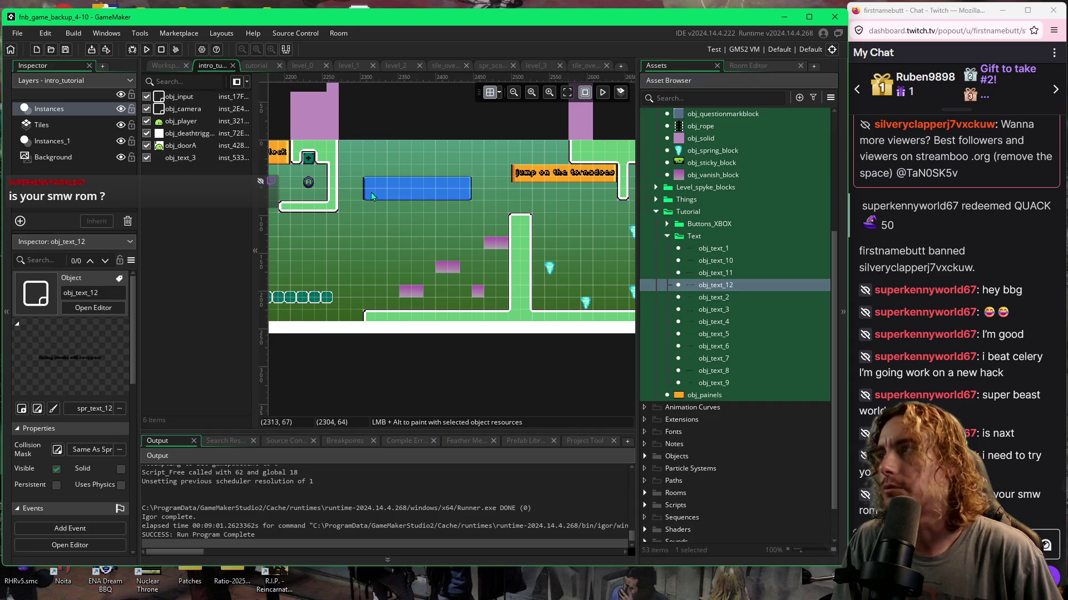
left_click(371, 191)
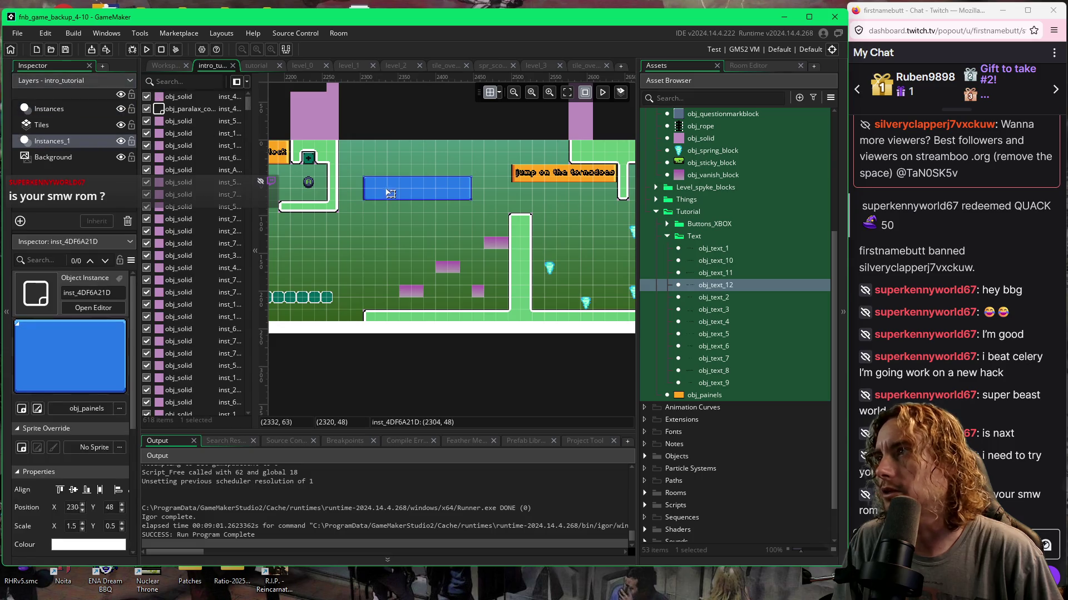
left_click_drag(364, 191, 340, 192)
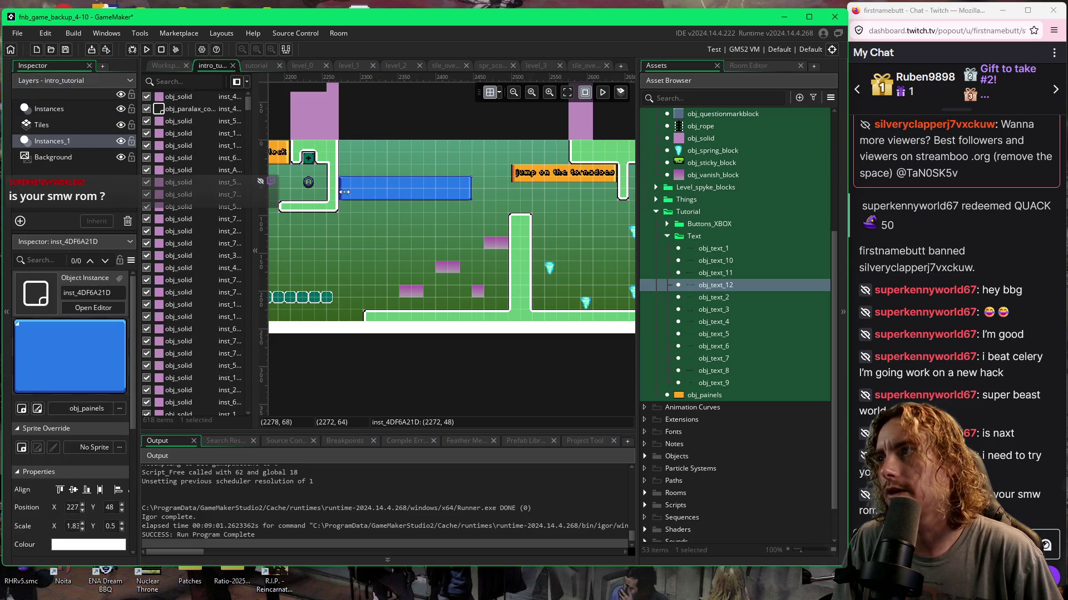
Turn off grid snapping and set the 'fading blocks will re-appear' text onto the widened blue panel.
left_click(410, 227, "alt")
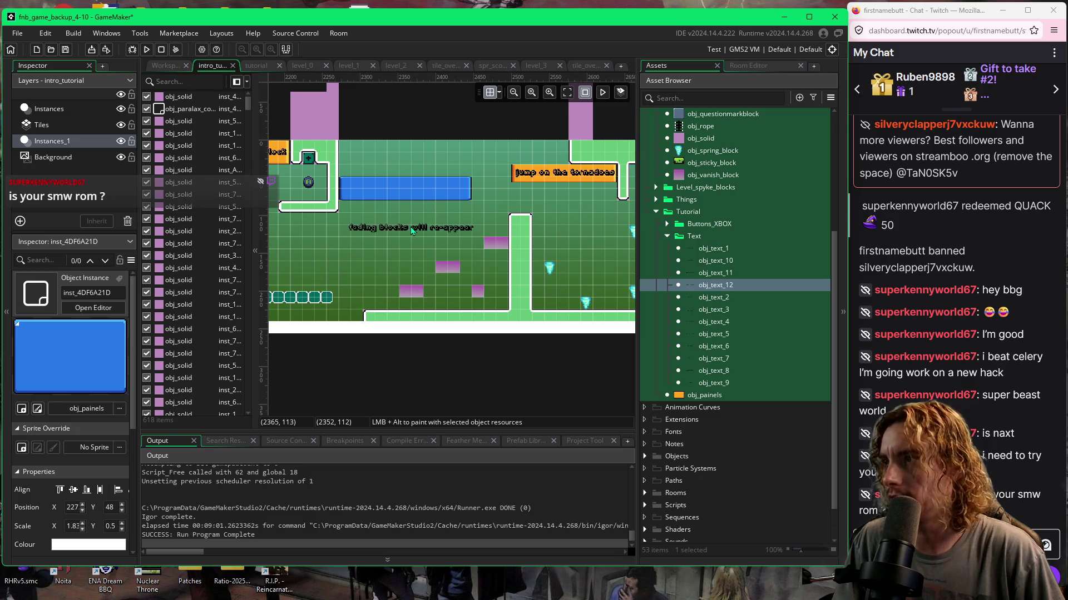
left_click_drag(410, 226, 409, 190)
left_click(499, 92)
left_click(623, 146)
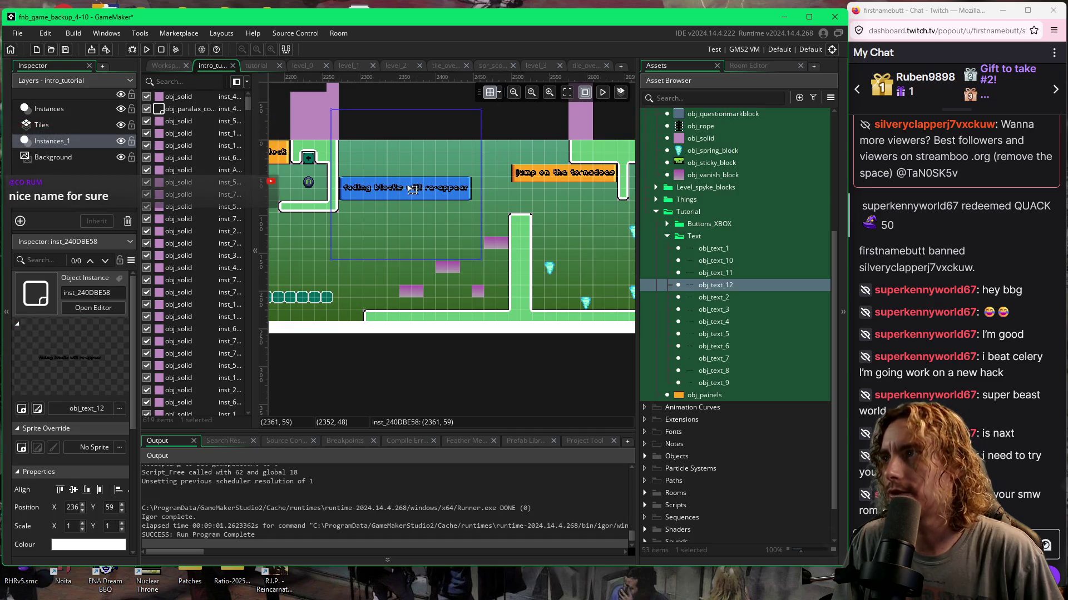
left_click(562, 217)
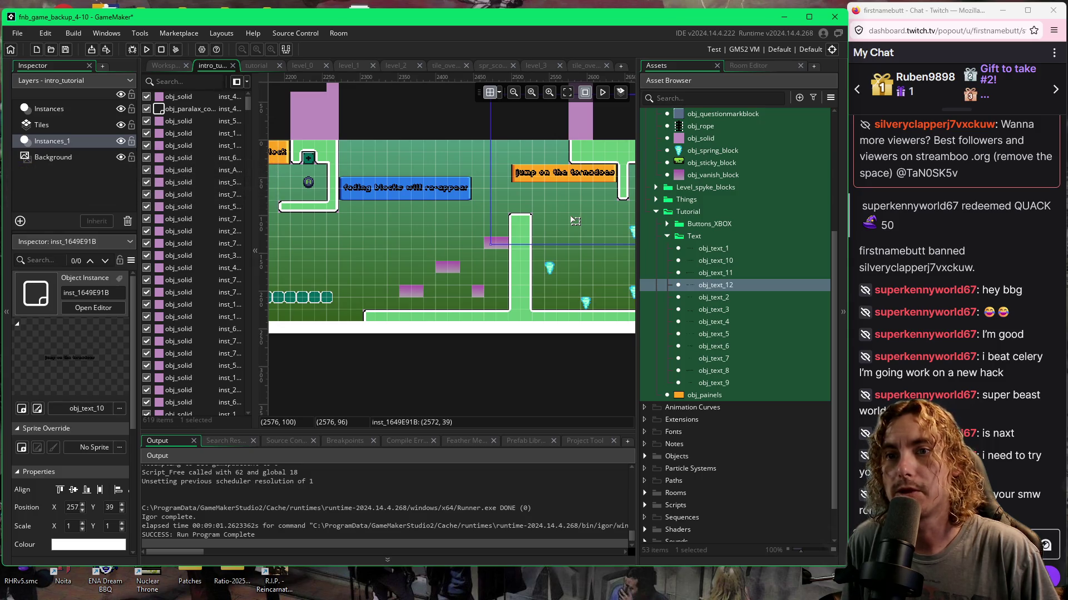
left_click(559, 380)
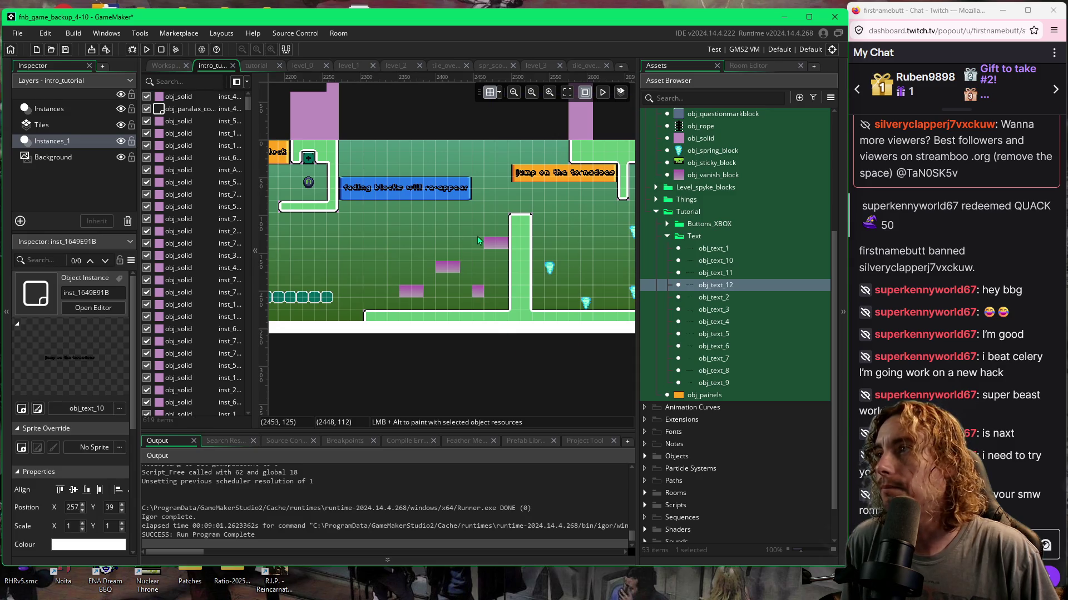
Pan across the intro_tutorial room, then collapse the instance list for a wider canvas.
left_click_drag(568, 356, 427, 351)
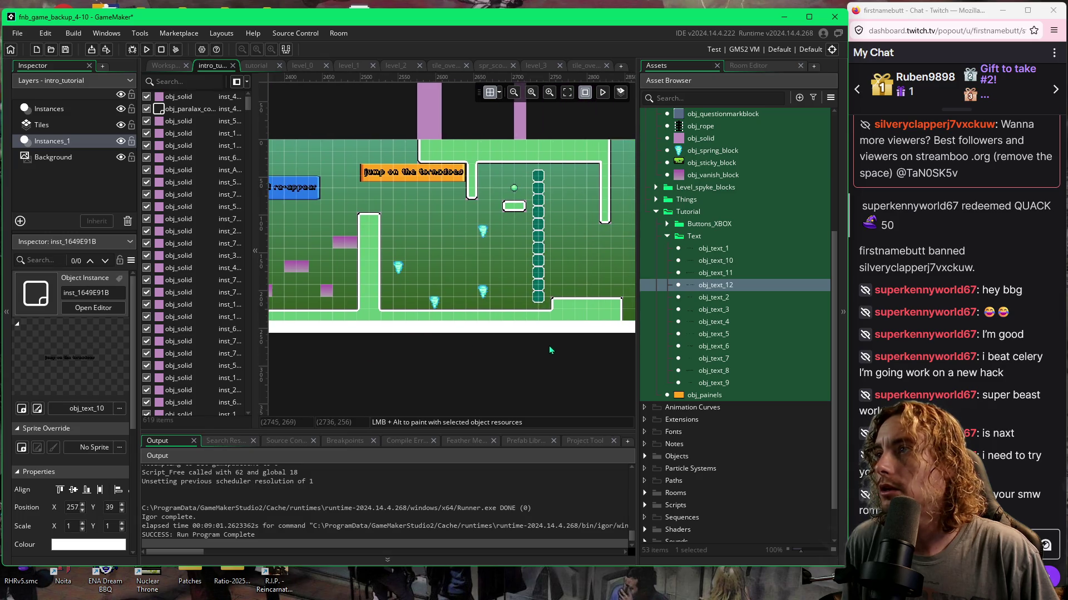
left_click_drag(549, 345, 423, 348)
left_click_drag(679, 349, 452, 356)
mouse_move(570, 359)
left_mouse_down()
mouse_move(456, 359)
mouse_move(486, 352)
left_mouse_up()
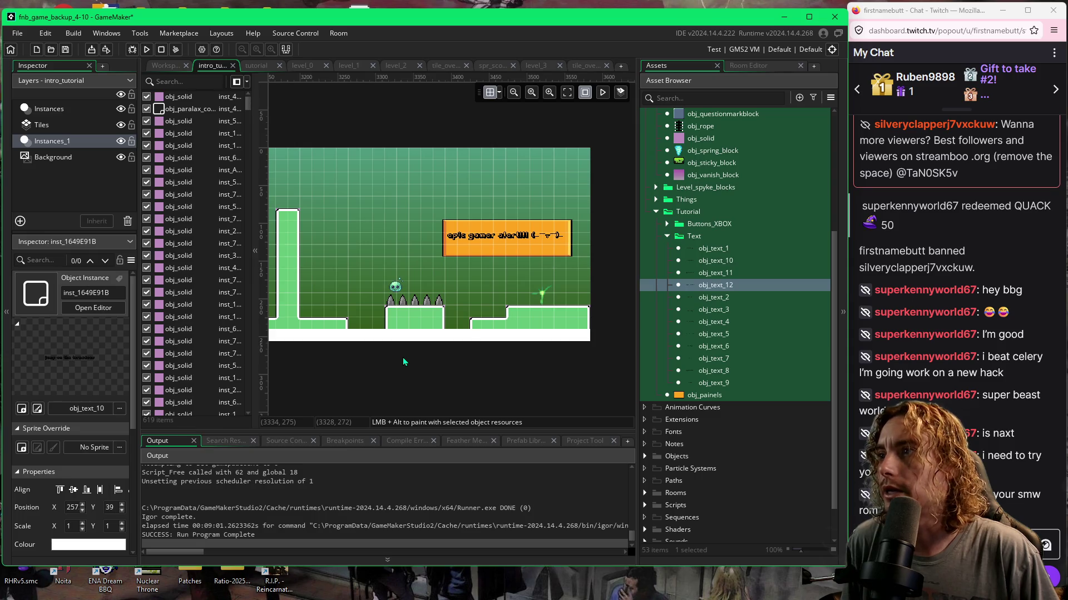
left_click_drag(402, 358, 548, 359)
mouse_move(465, 361)
left_mouse_down()
mouse_move(548, 374)
mouse_move(549, 363)
left_mouse_up()
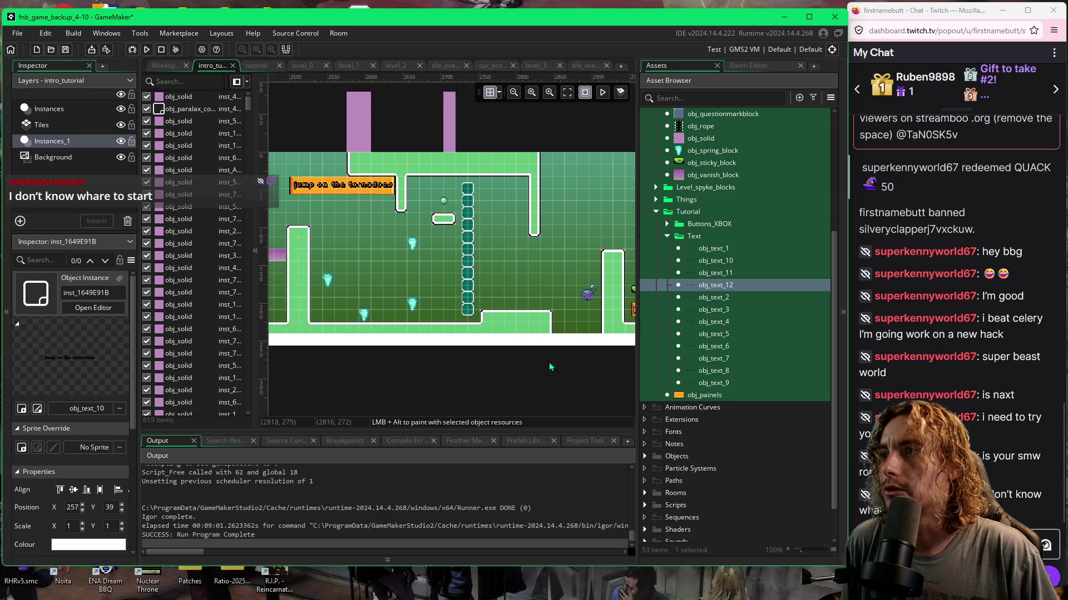
left_click_drag(481, 362, 559, 363)
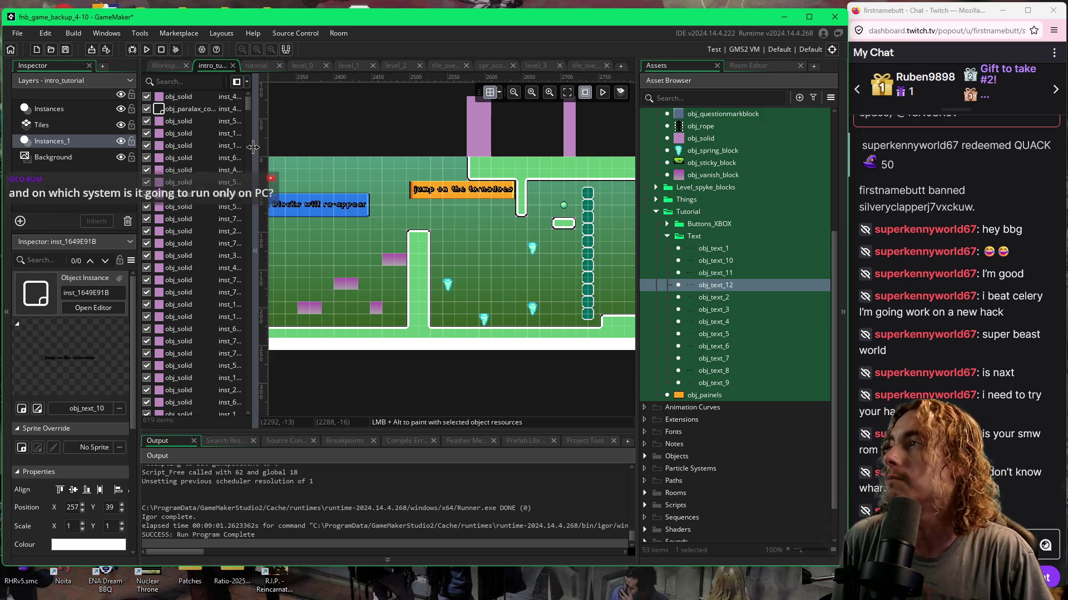
left_click(256, 250)
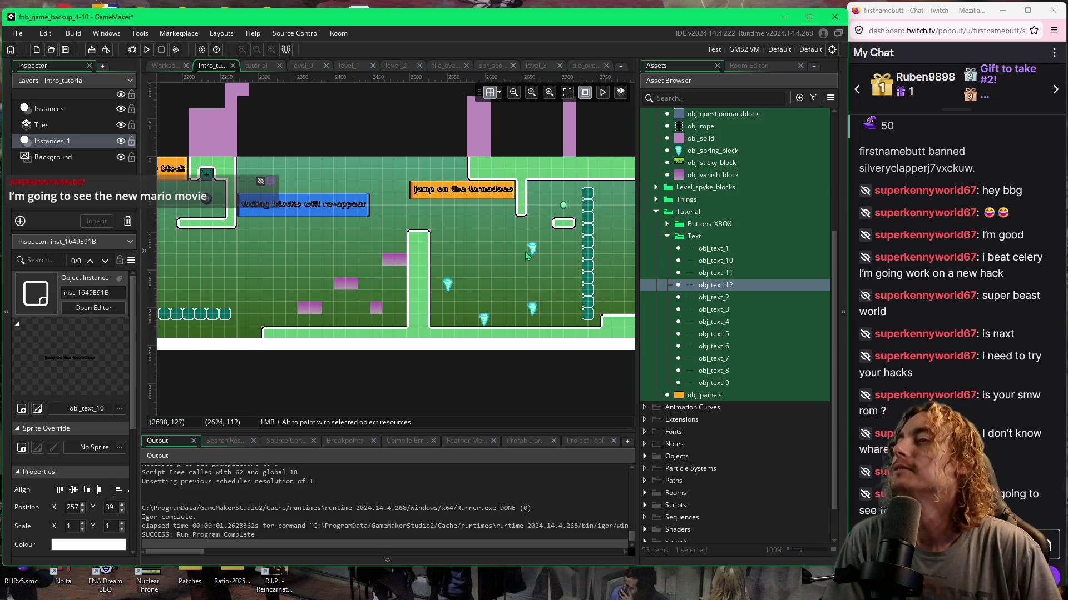
Scroll across intro_tutorial, then switch to the 3584 by 240 tutorial room.
scroll(573, 254, "right", 5)
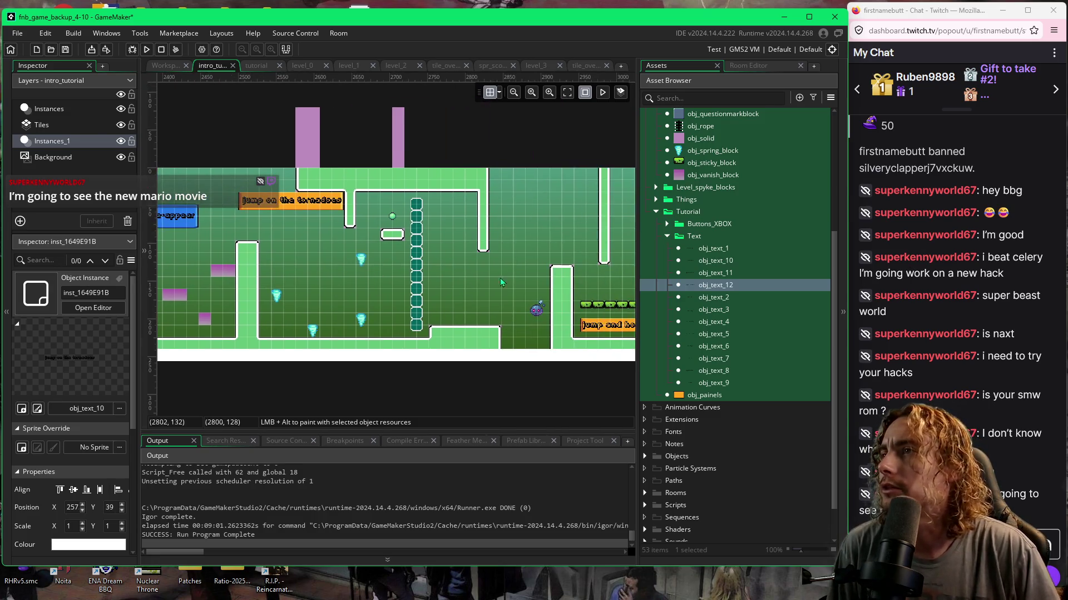
scroll(450, 271, "right", 4)
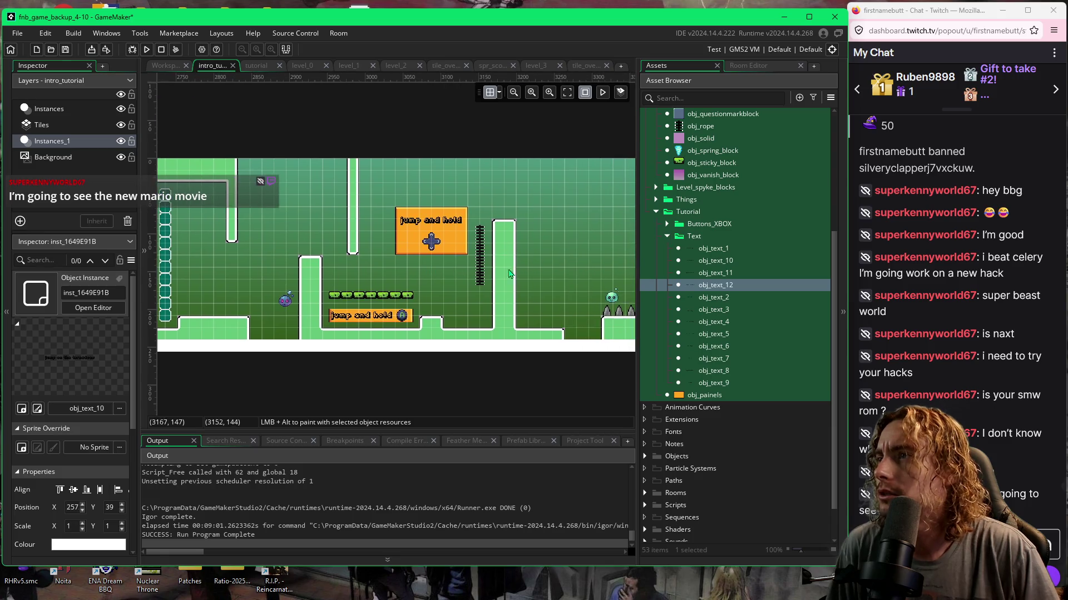
scroll(460, 268, "right", 2)
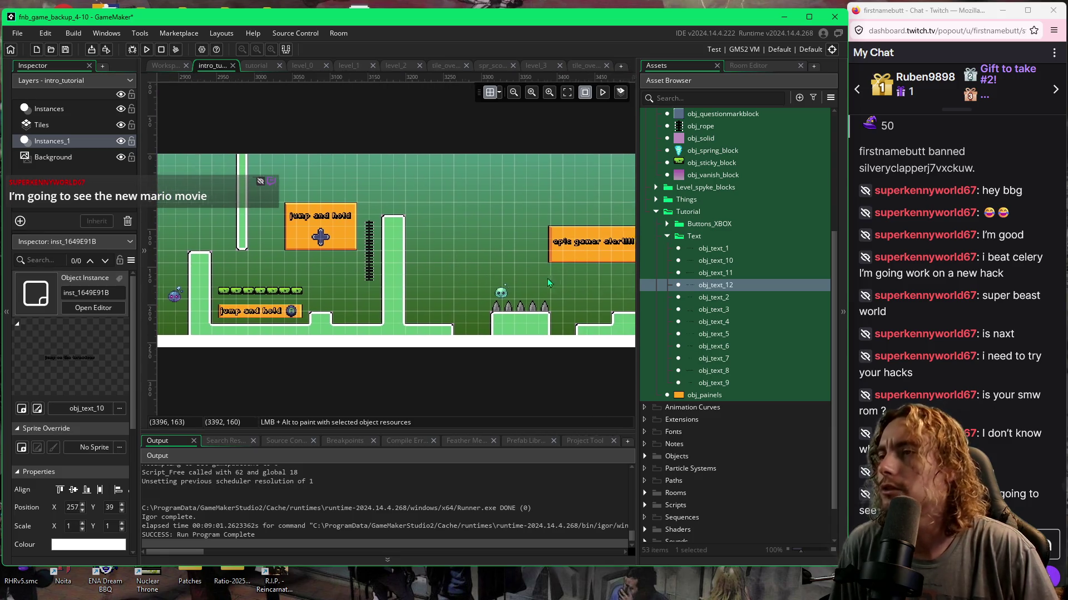
scroll(547, 279, "right", 2)
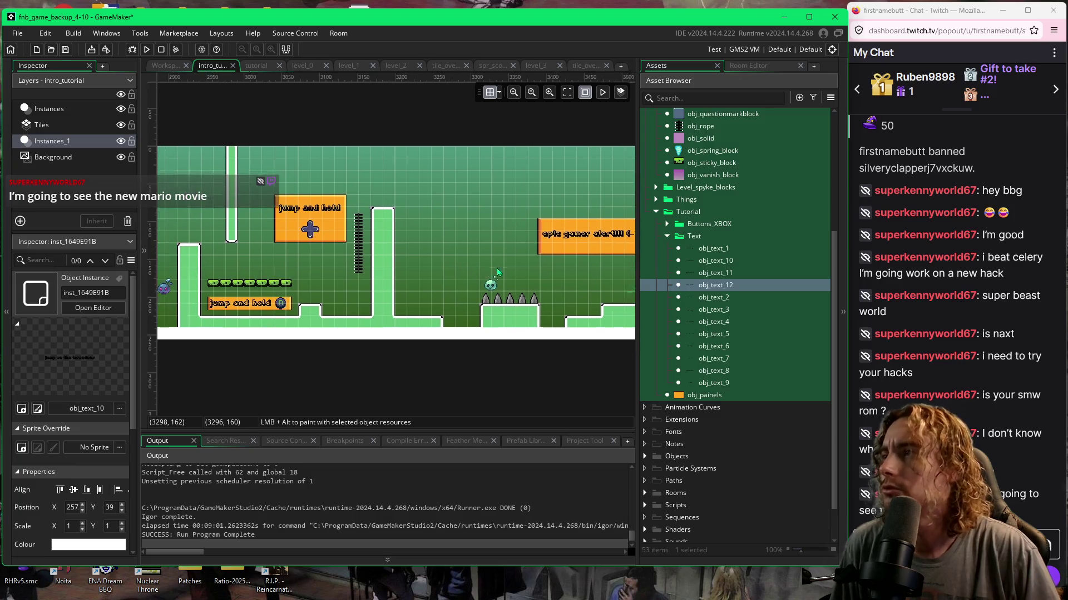
scroll(401, 272, "left", 3)
scroll(333, 261, "left", 3)
scroll(328, 259, "left", 2)
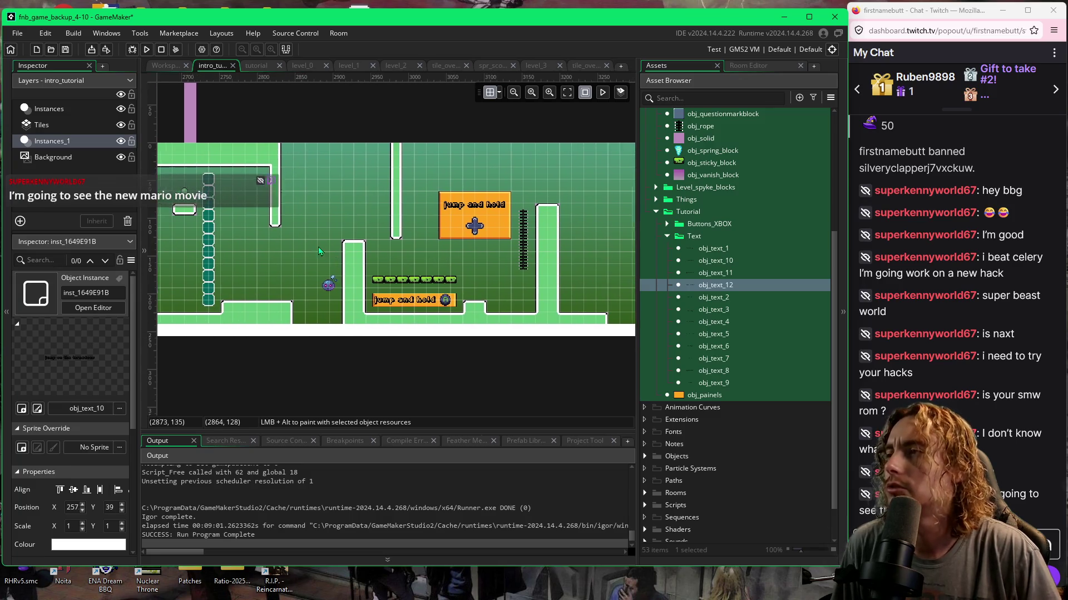
scroll(380, 248, "left", 2)
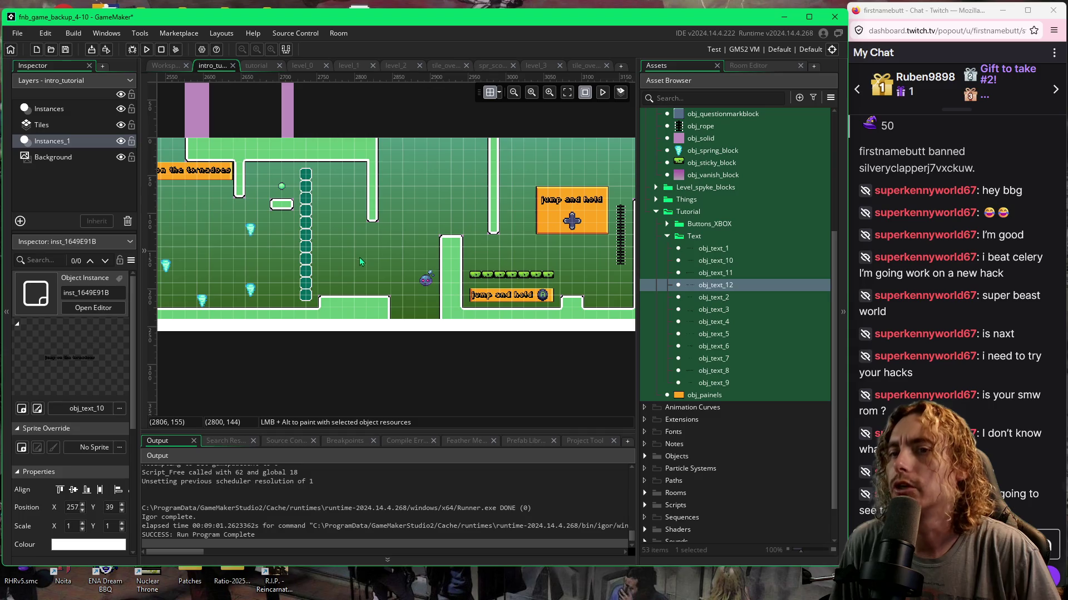
left_click(265, 68)
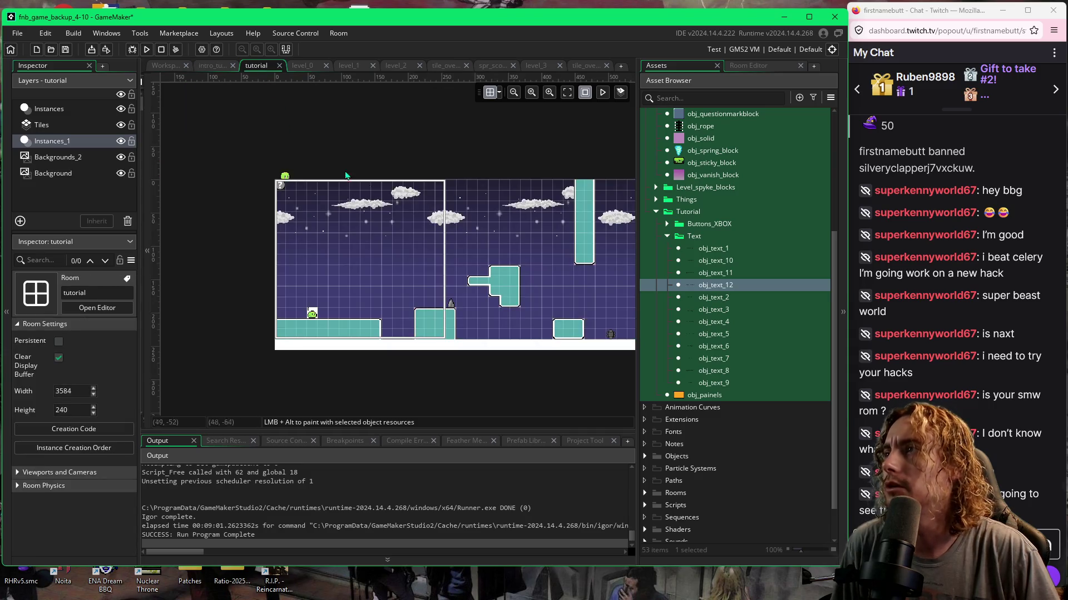
Navigate the tutorial room and select a tornado obj_spring_block instance to view its properties.
scroll(428, 275, "right", 12)
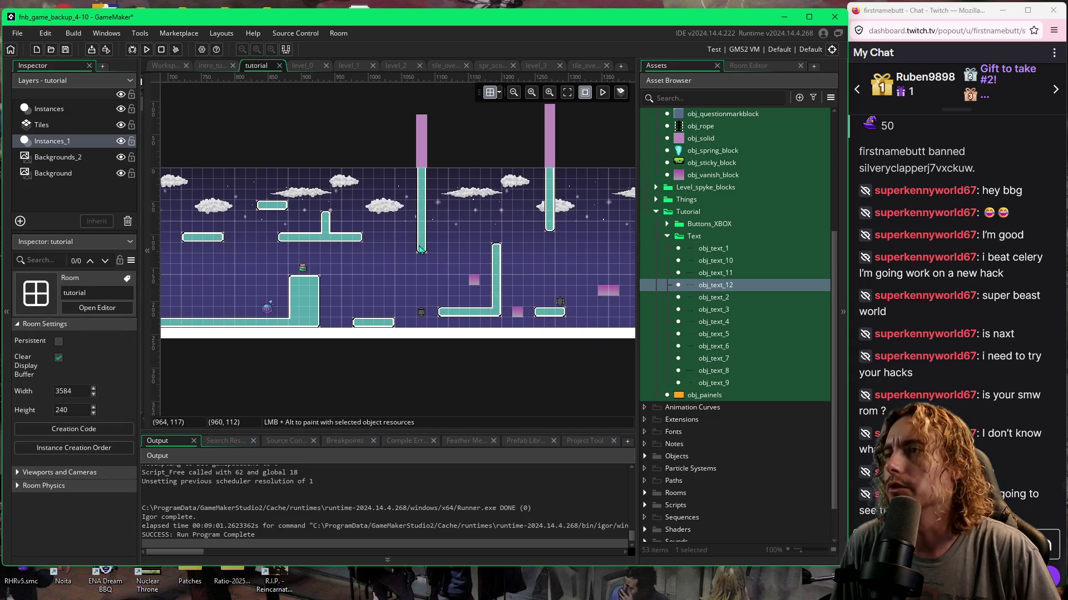
scroll(545, 298, "right", 10)
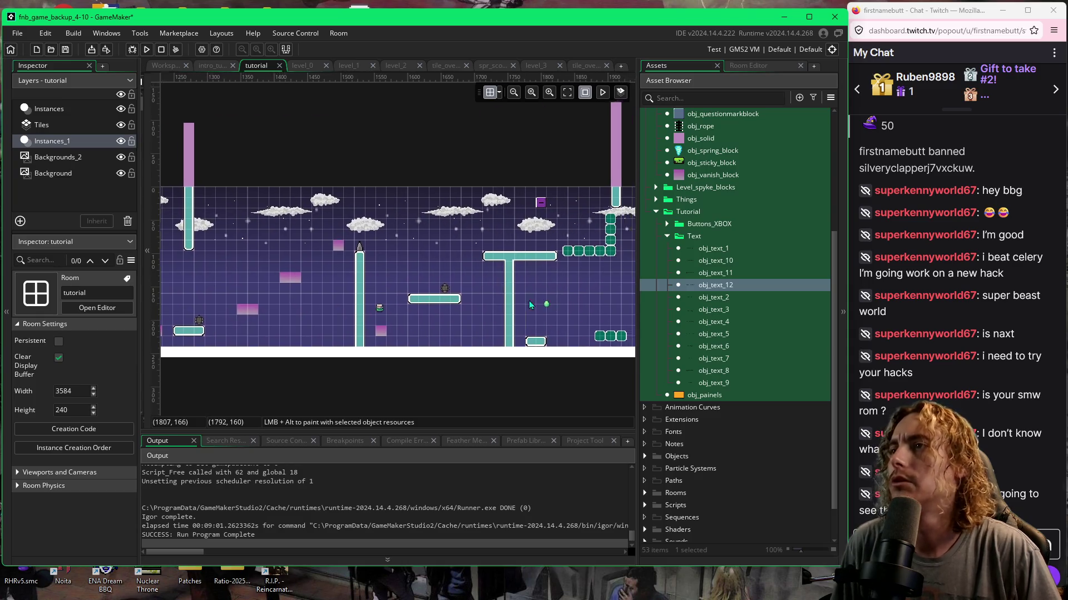
scroll(534, 297, "right", 2)
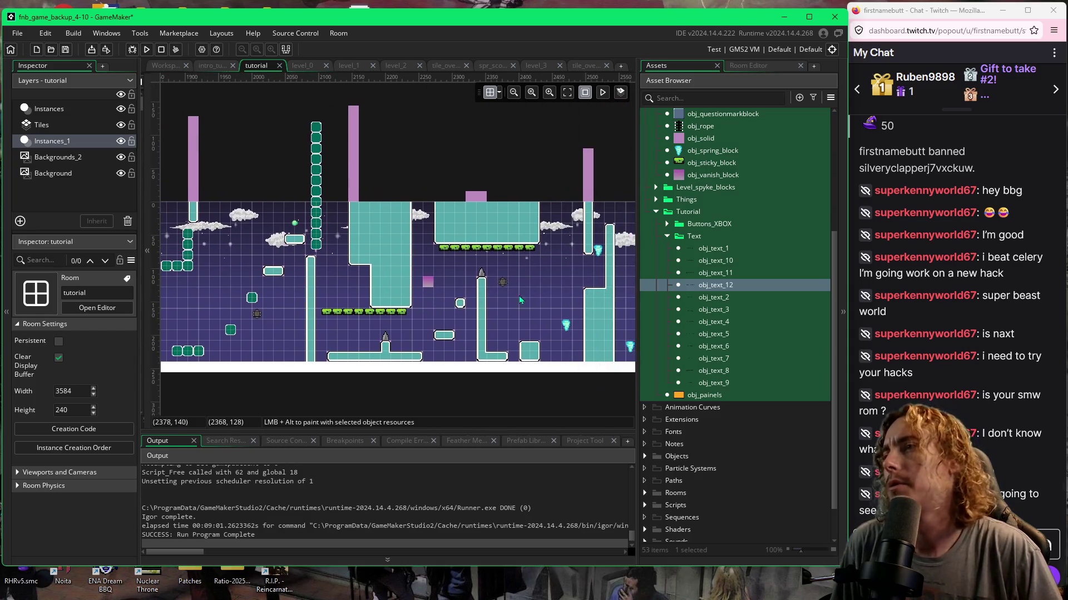
scroll(523, 306, "right", 2)
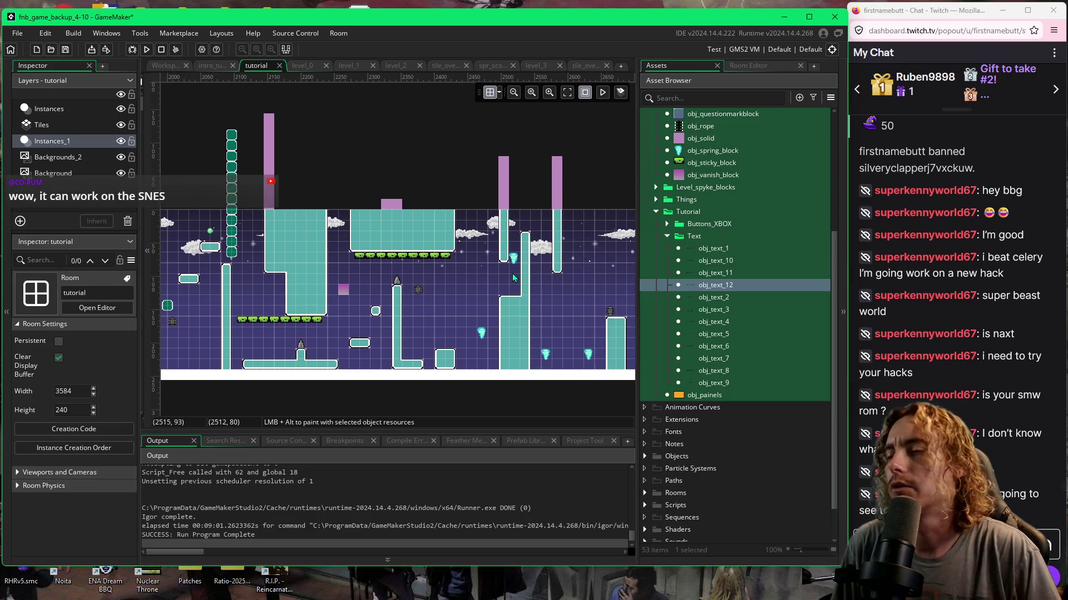
scroll(513, 276, "up", 5)
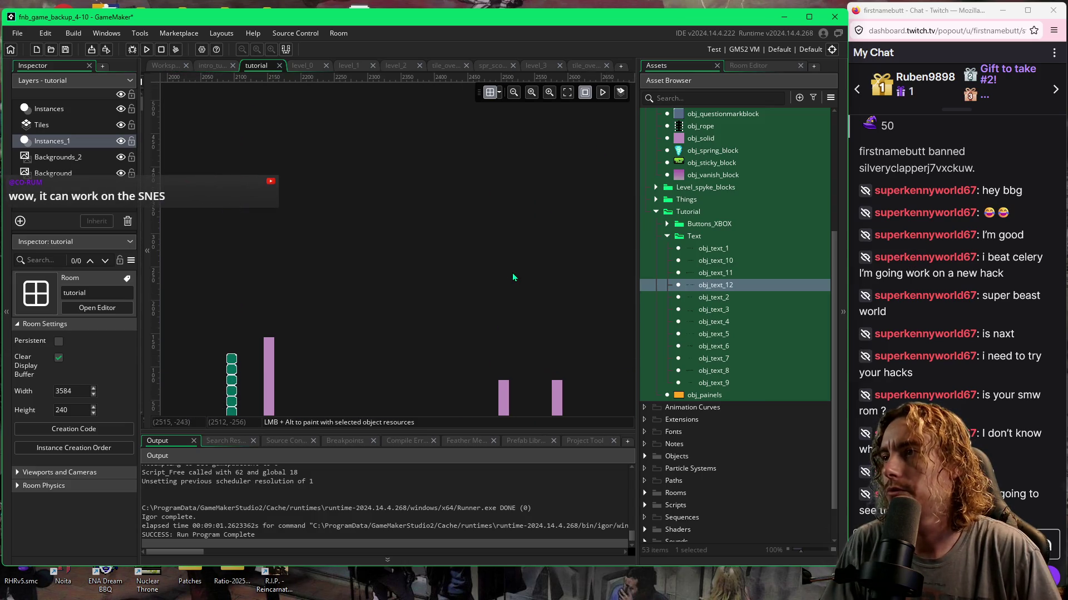
scroll(512, 276, "down", 6)
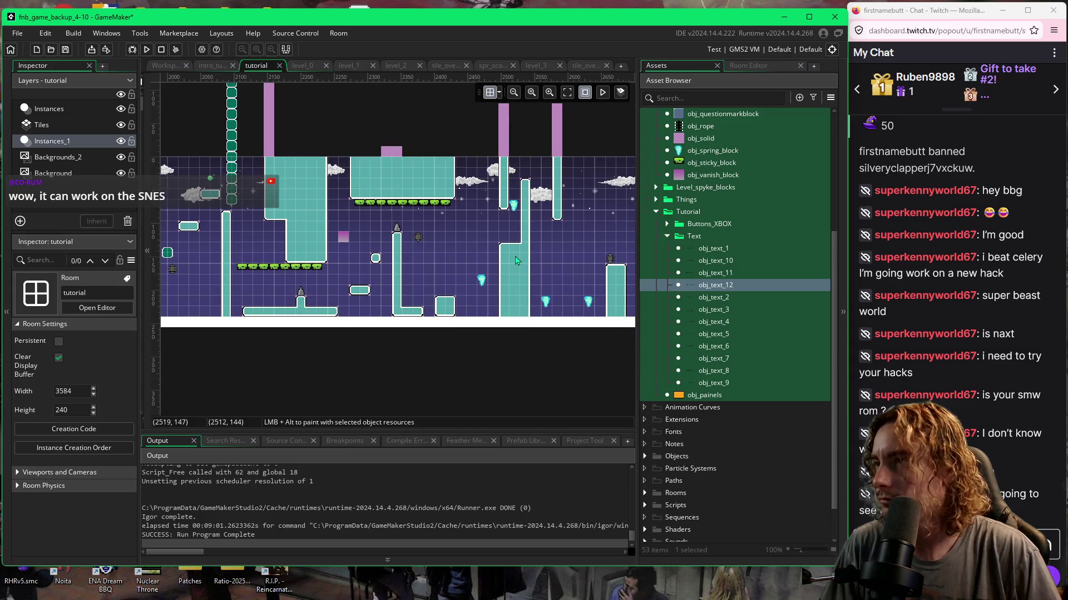
scroll(515, 260, "up", 1)
scroll(532, 238, "up", 1)
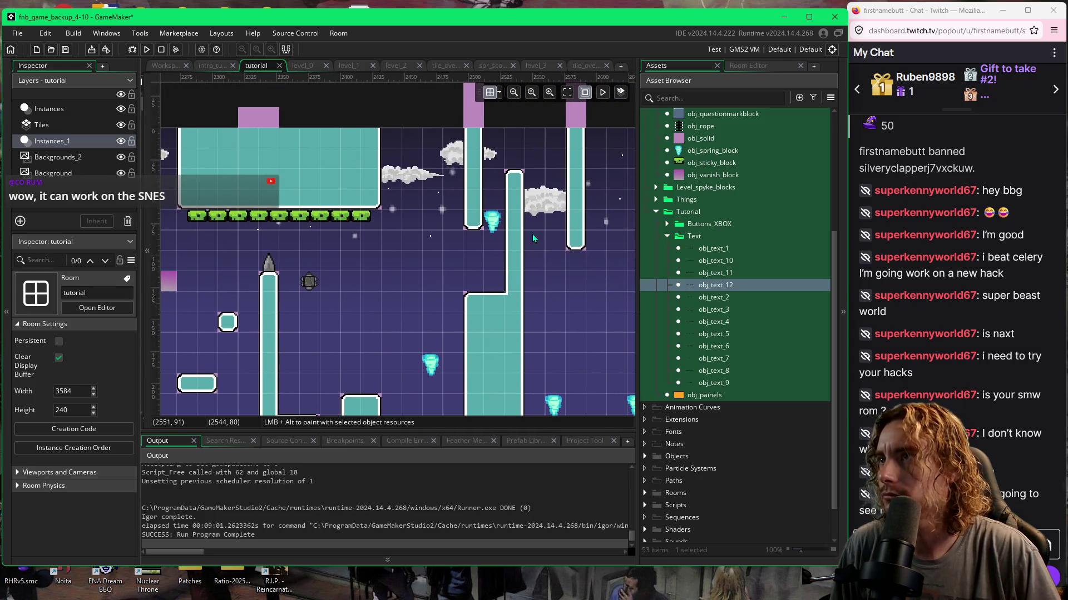
left_click(500, 93)
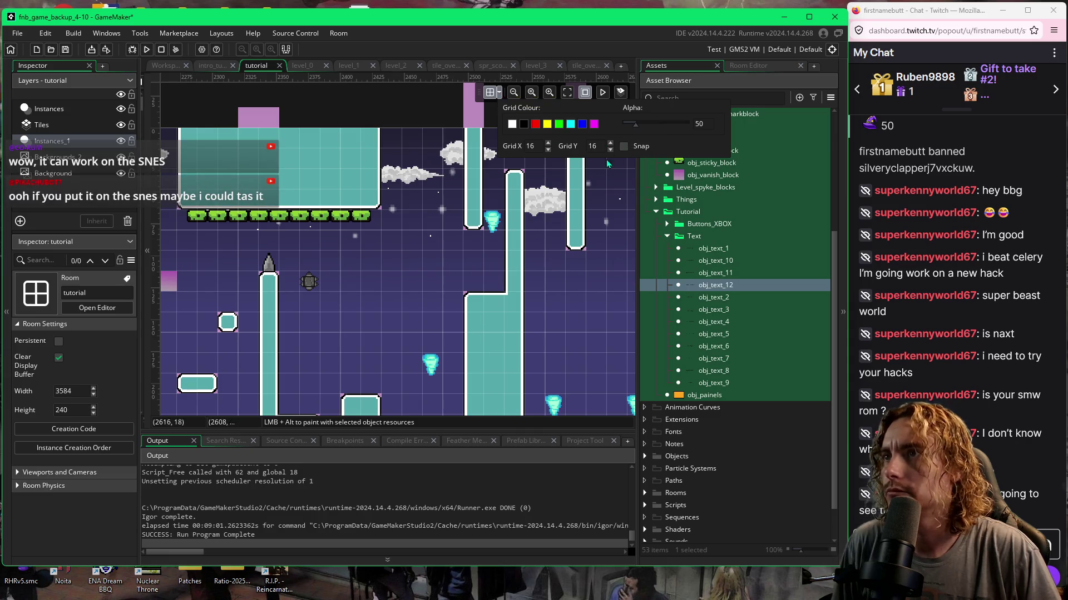
left_click(498, 226)
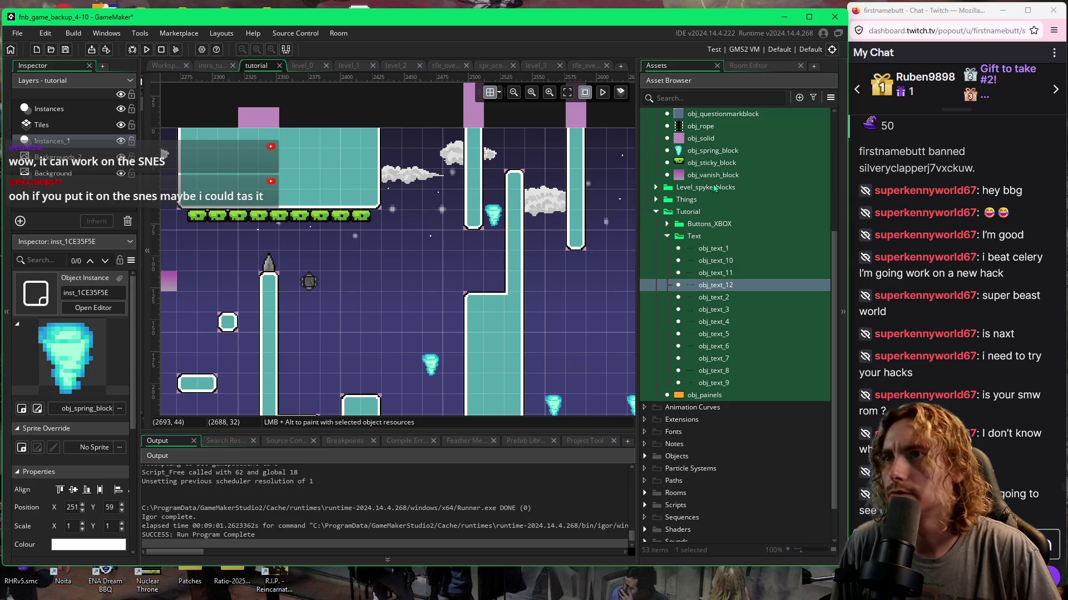
scroll(654, 197, "up", 10)
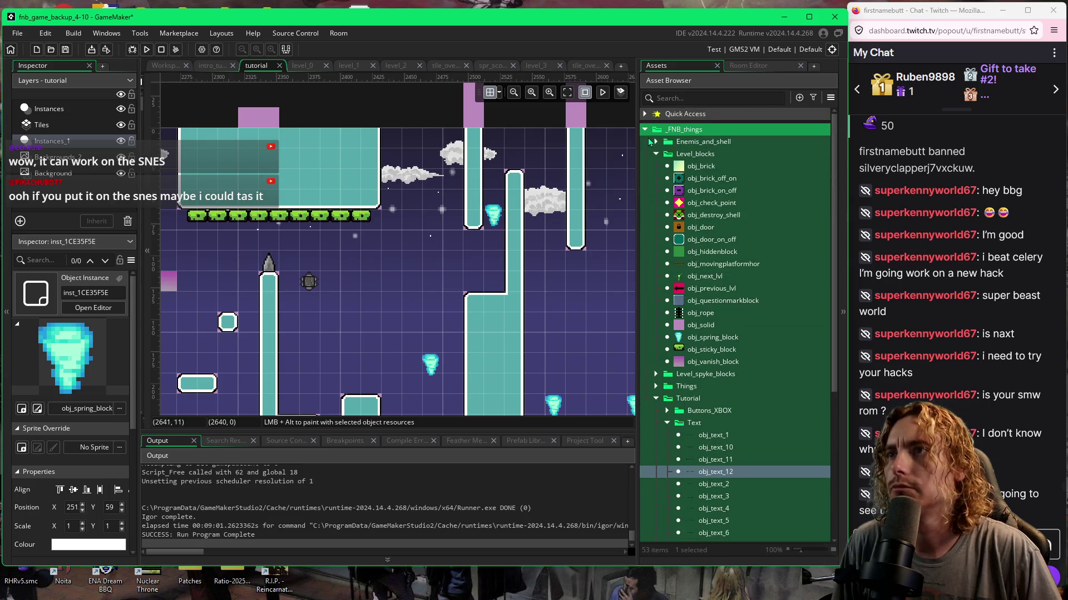
Collapse the _FNB_things folder in the Asset Browser, leaving only top-level folders listed.
left_click(645, 130)
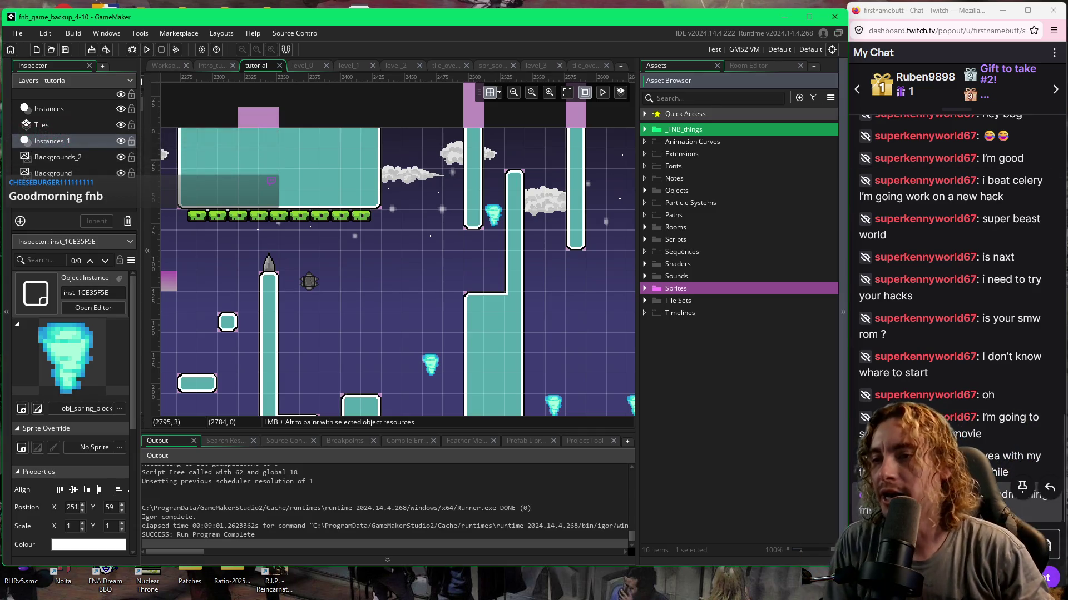
mouse_move(800, 598)
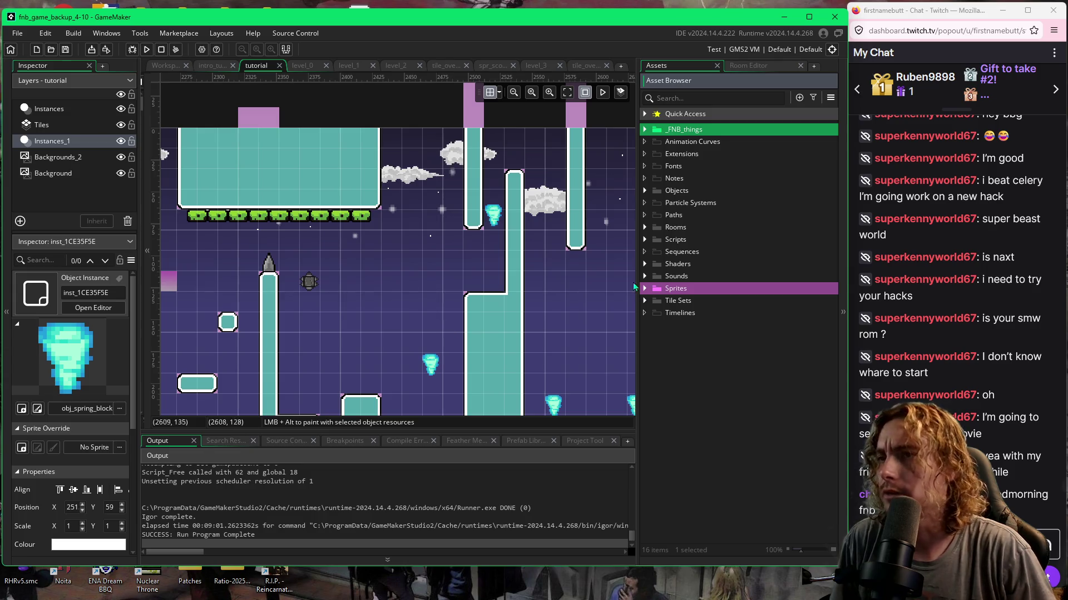
left_click(644, 114)
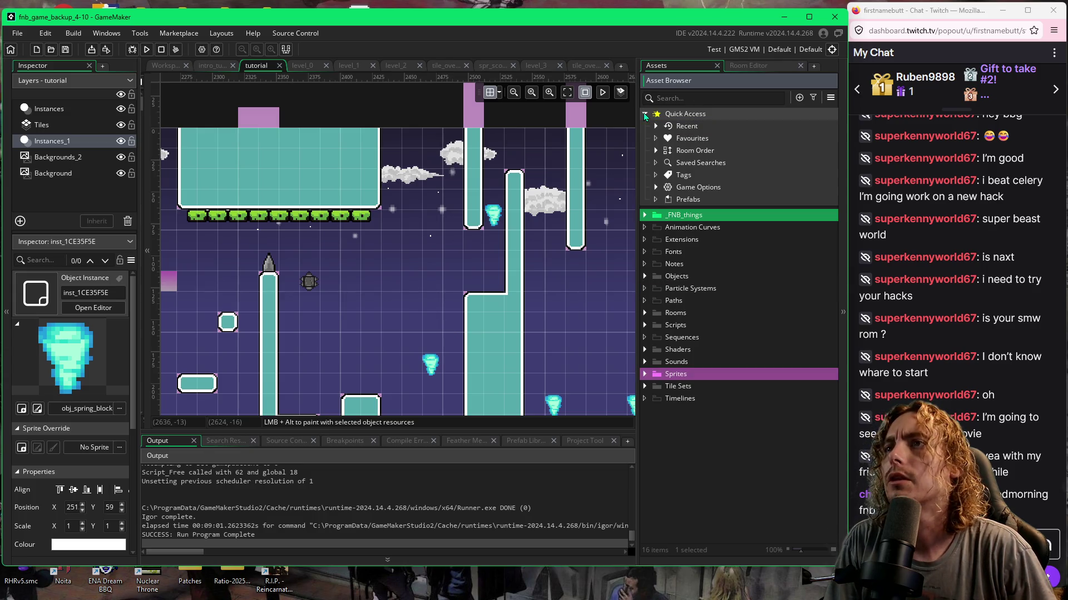
Drag tutorial above intro_tutorial in Room Order, then build and run with F5.
left_click(655, 151)
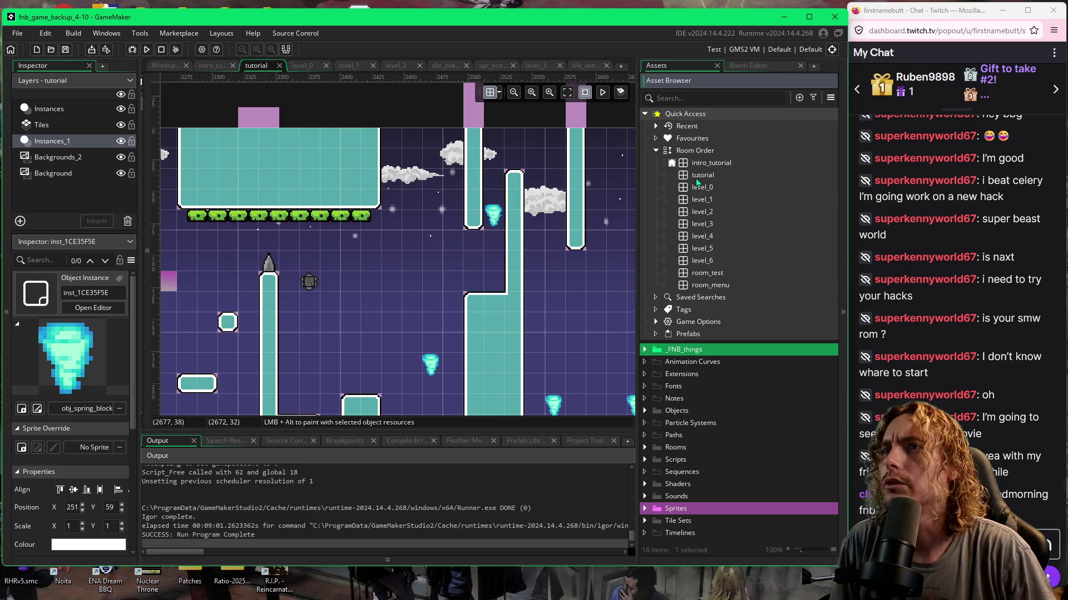
left_click(696, 176)
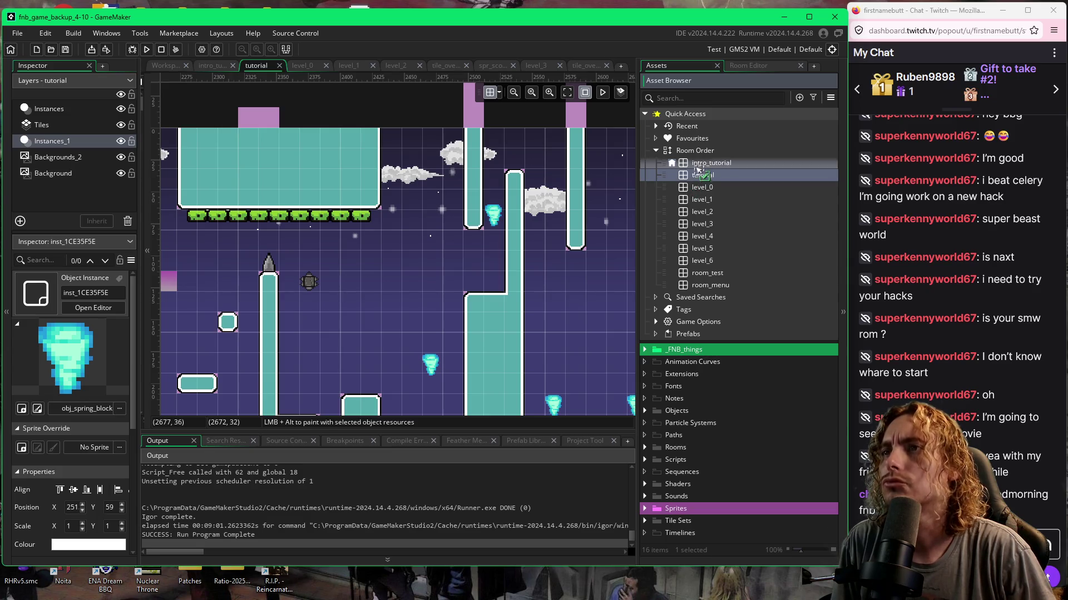
left_click_drag(697, 163, 698, 164)
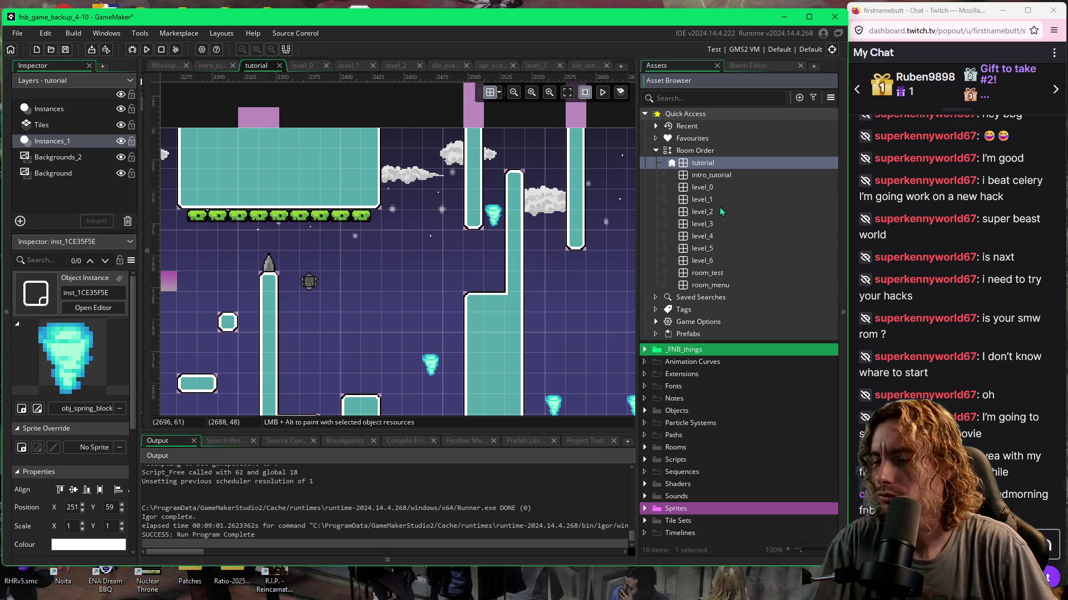
key("F5")
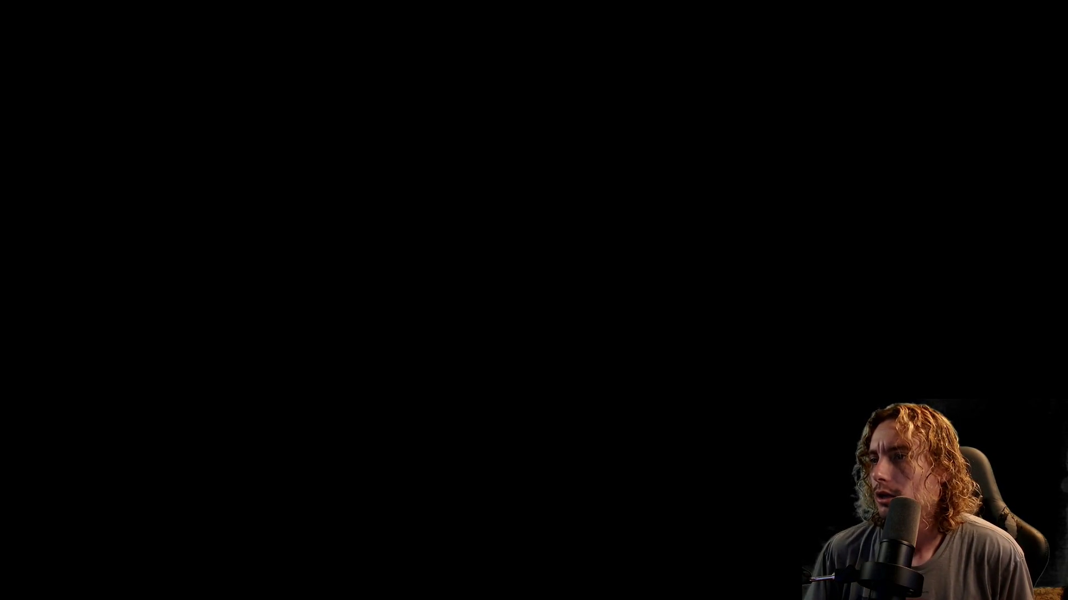
Move the slime right and jump up the pink blocks onto the T-shaped platform.
key("Right")
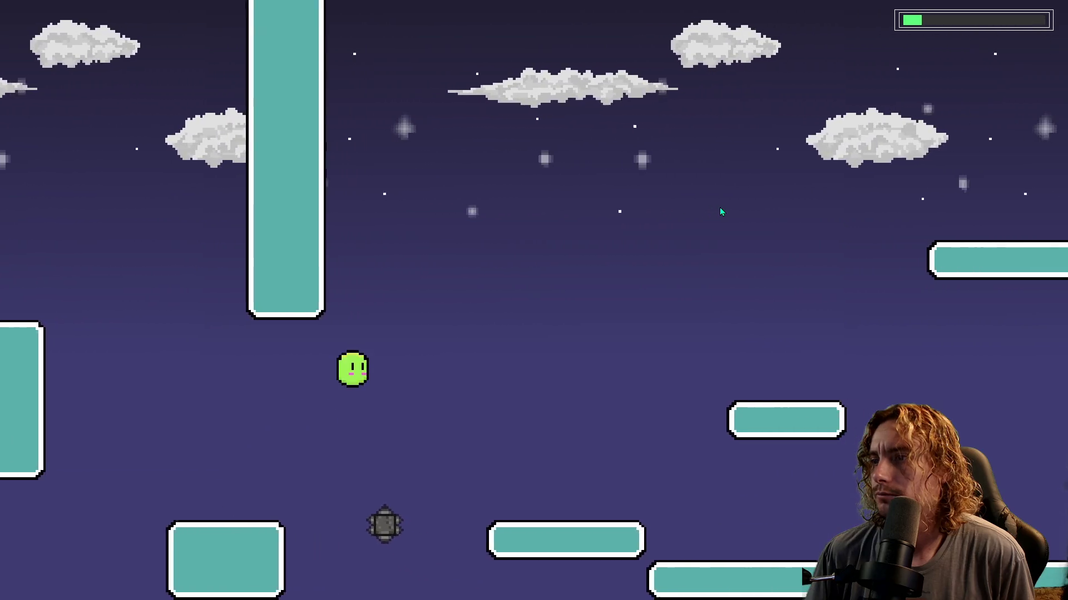
key("space")
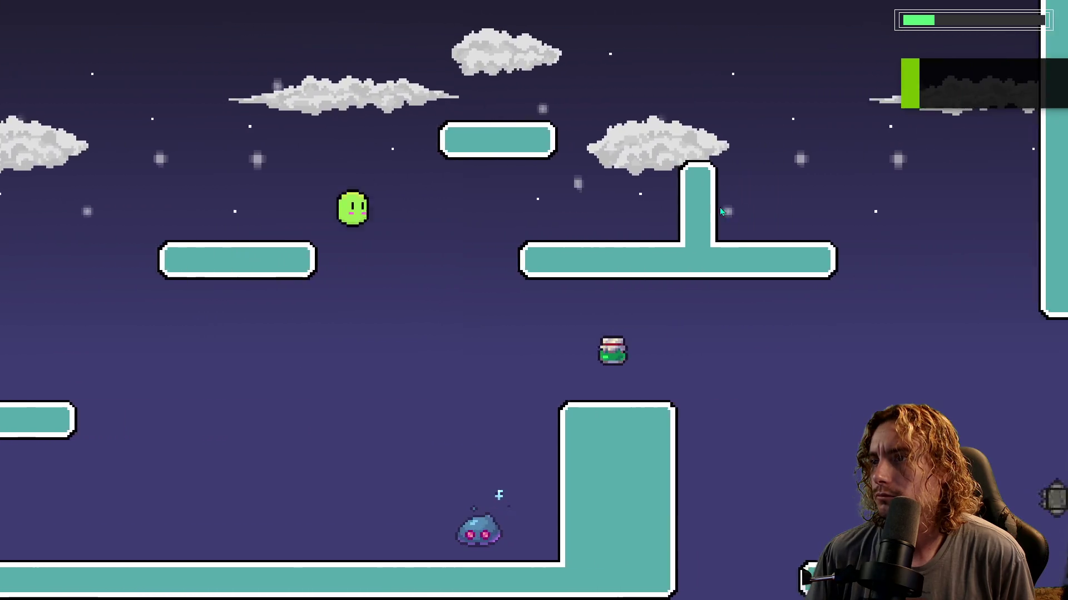
key("Right")
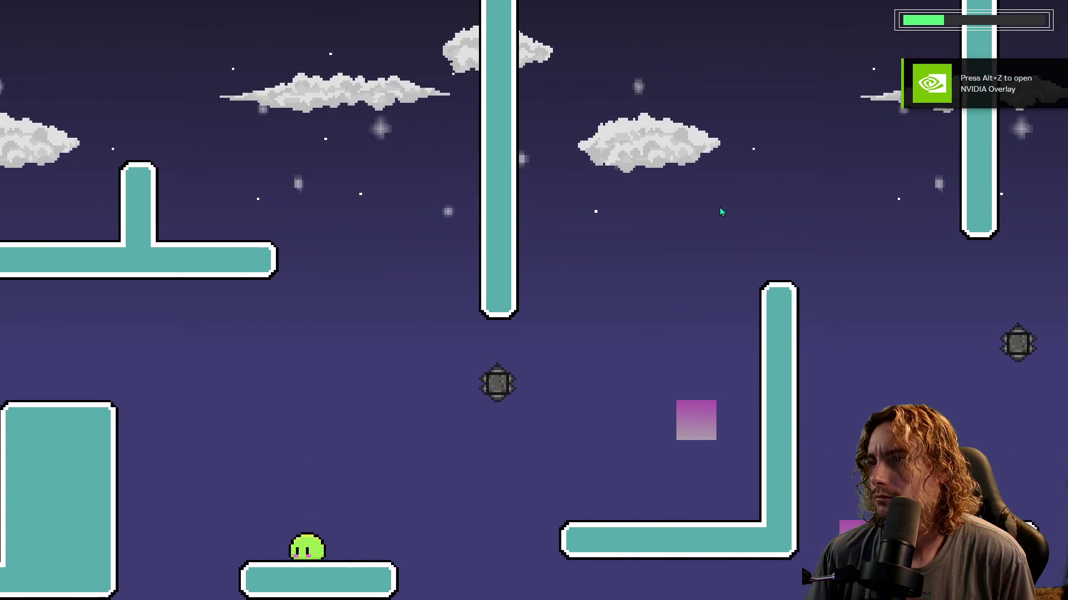
key("space")
key("space")
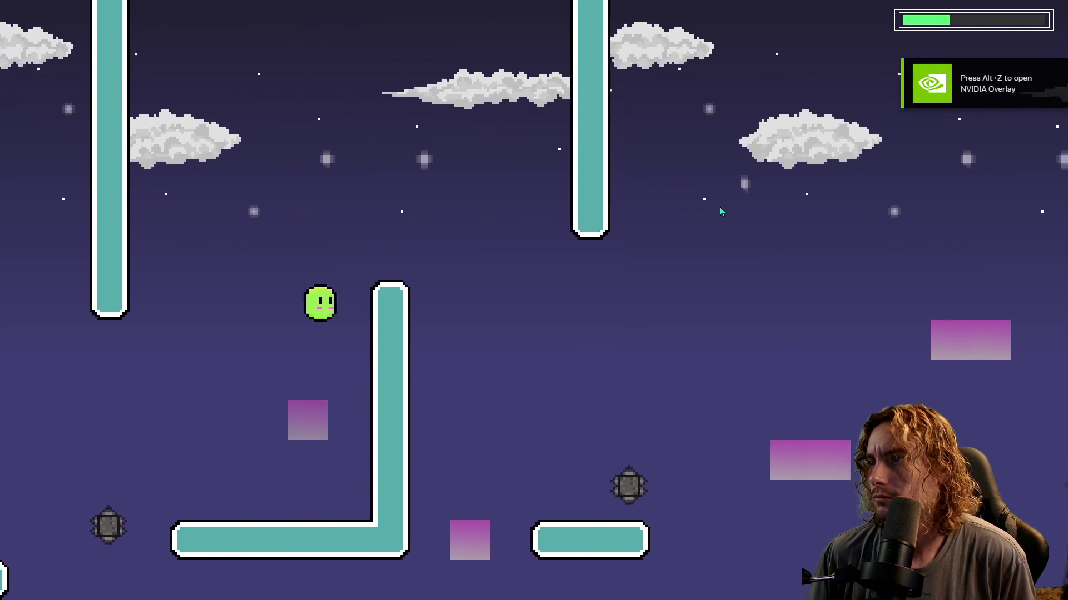
key("space")
key("space")
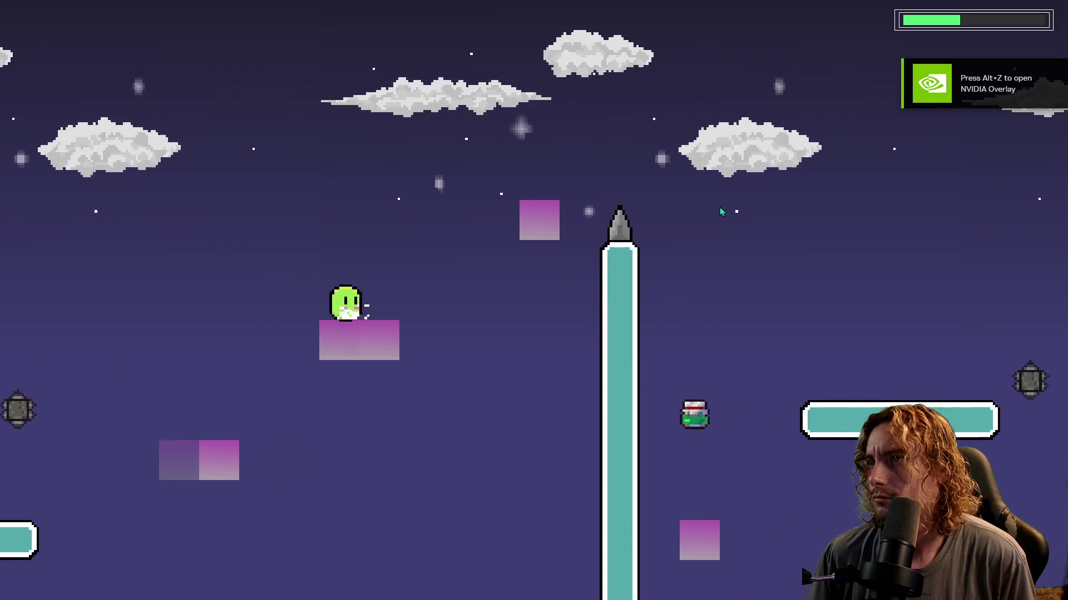
key("space")
key("space")
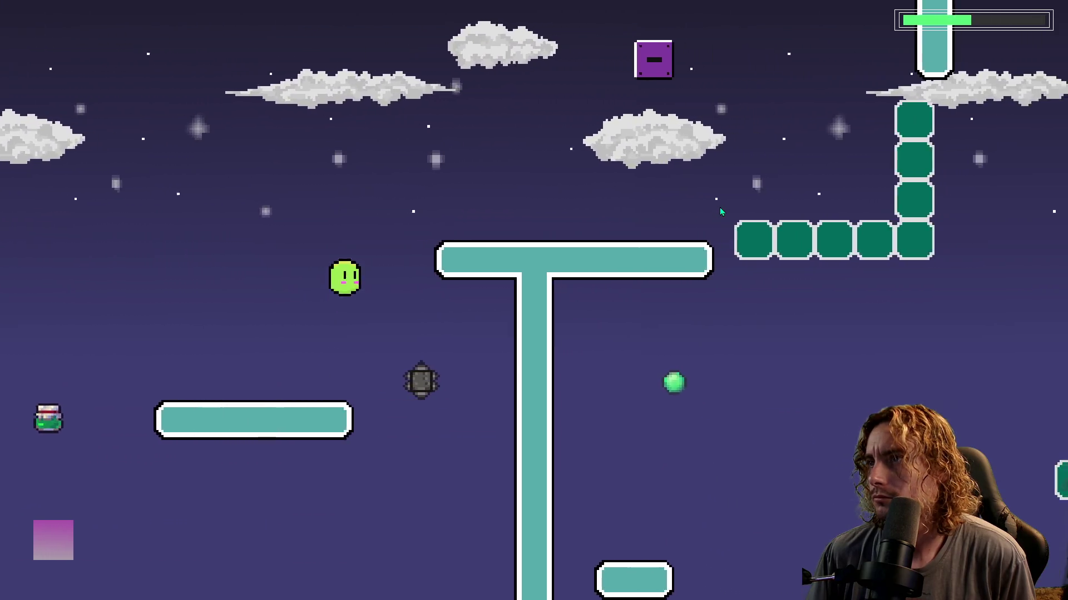
key("space")
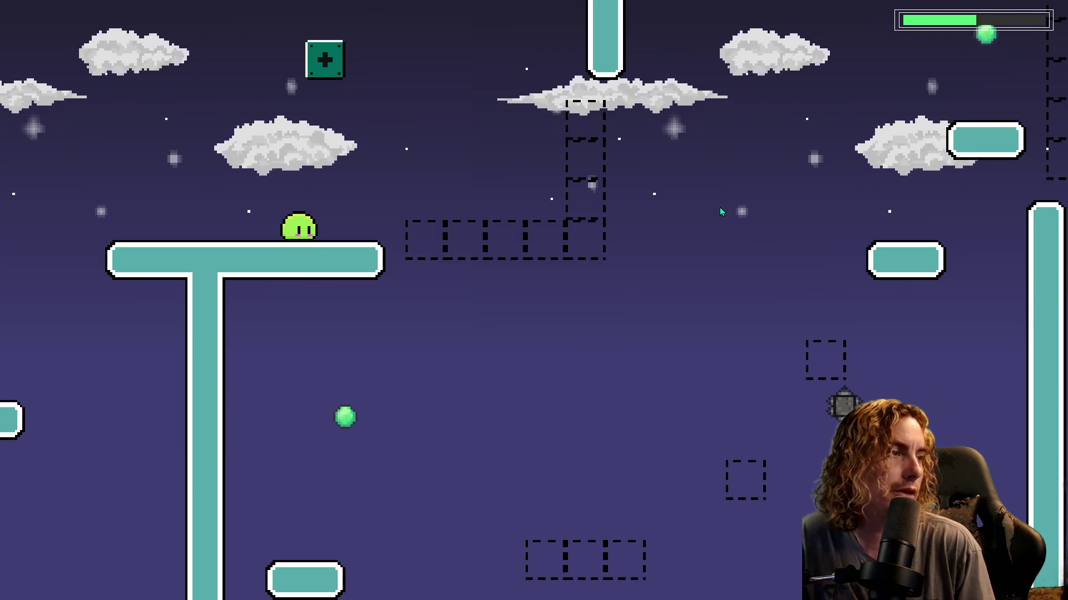
Double jump the slime onto a small block and head right through the lower area.
key("space")
key("Right")
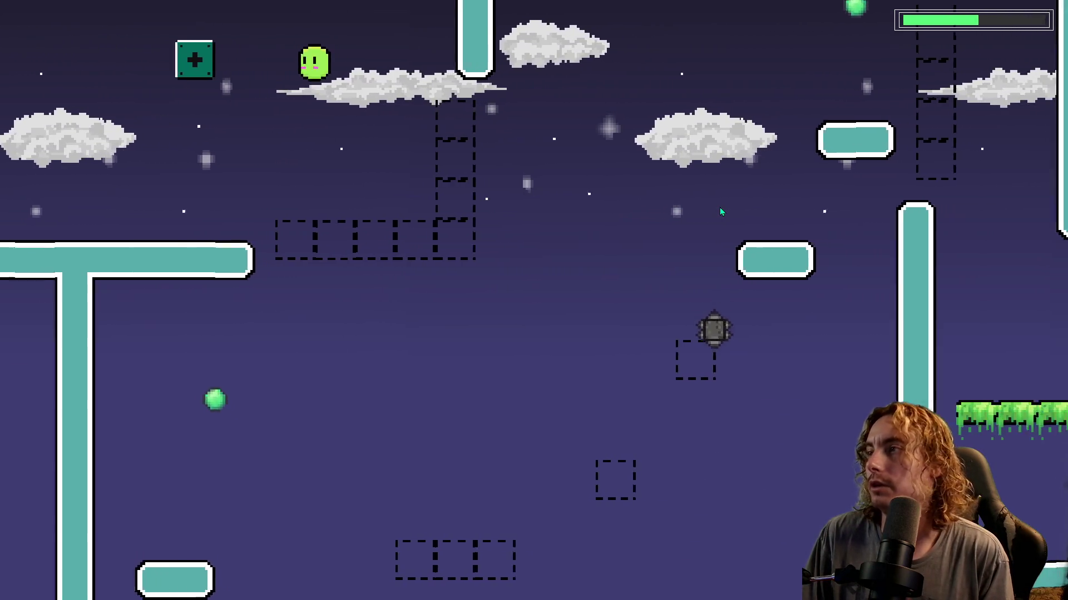
key("Left")
key("space")
key("Right")
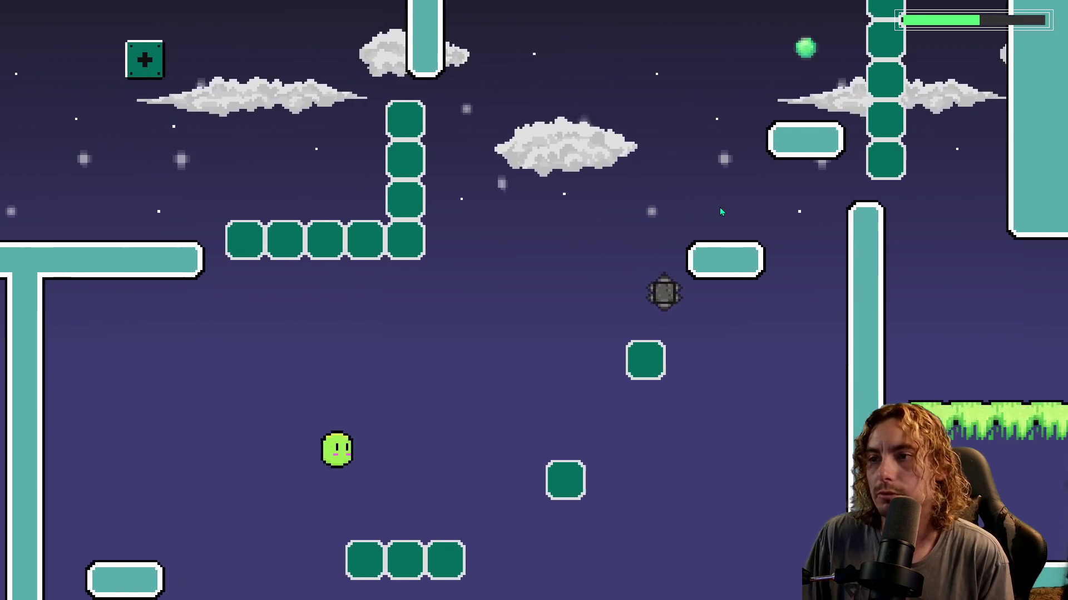
key("space")
key("space")
key("Right")
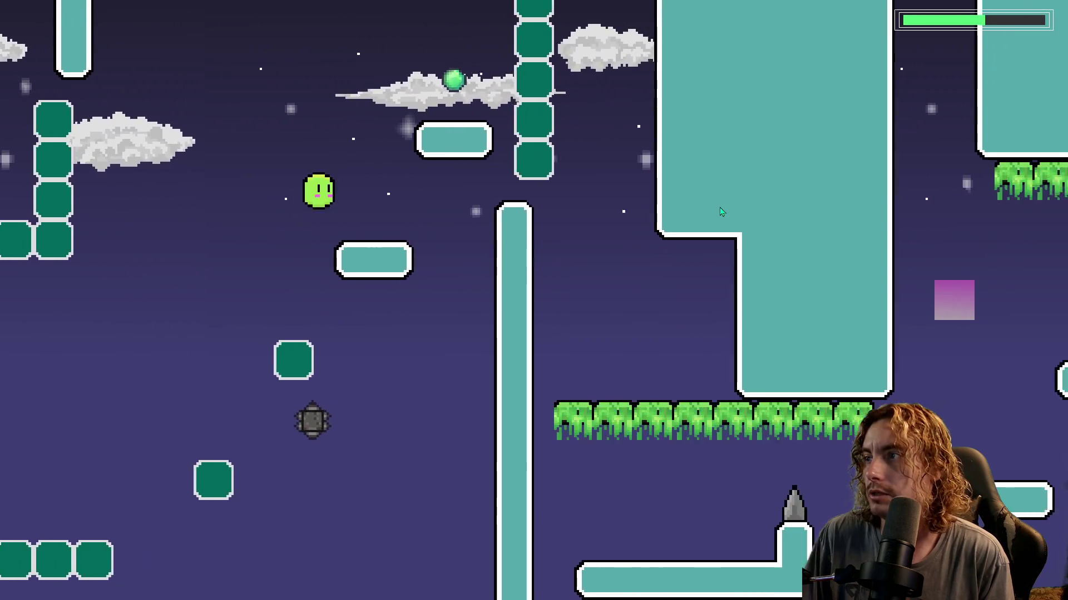
key("Right")
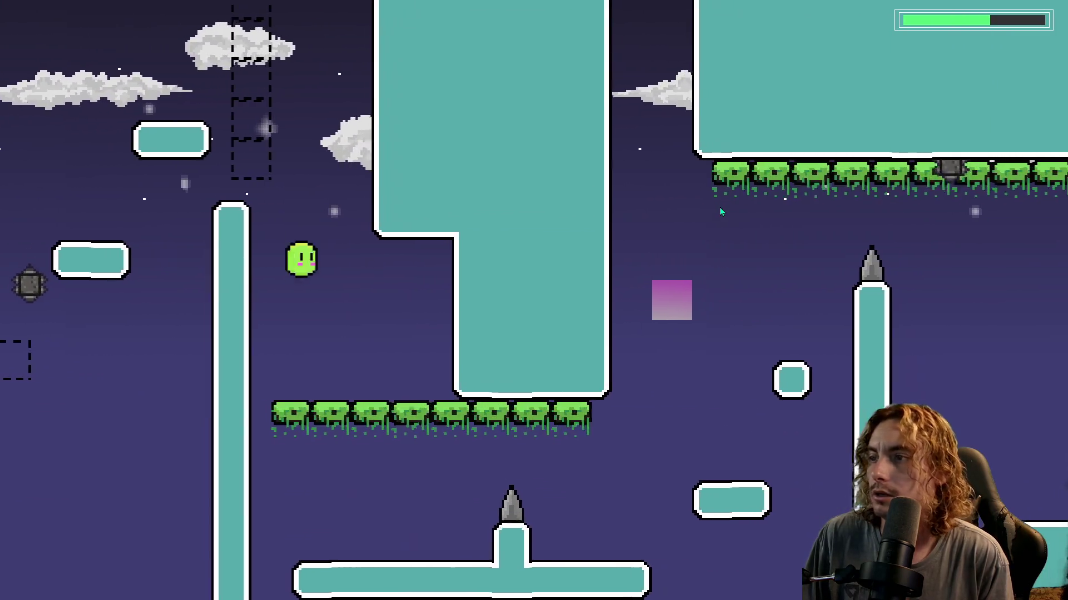
Rise to the grass ceiling, hop along the ledge, then jump high and fall right.
key("space")
key("Right")
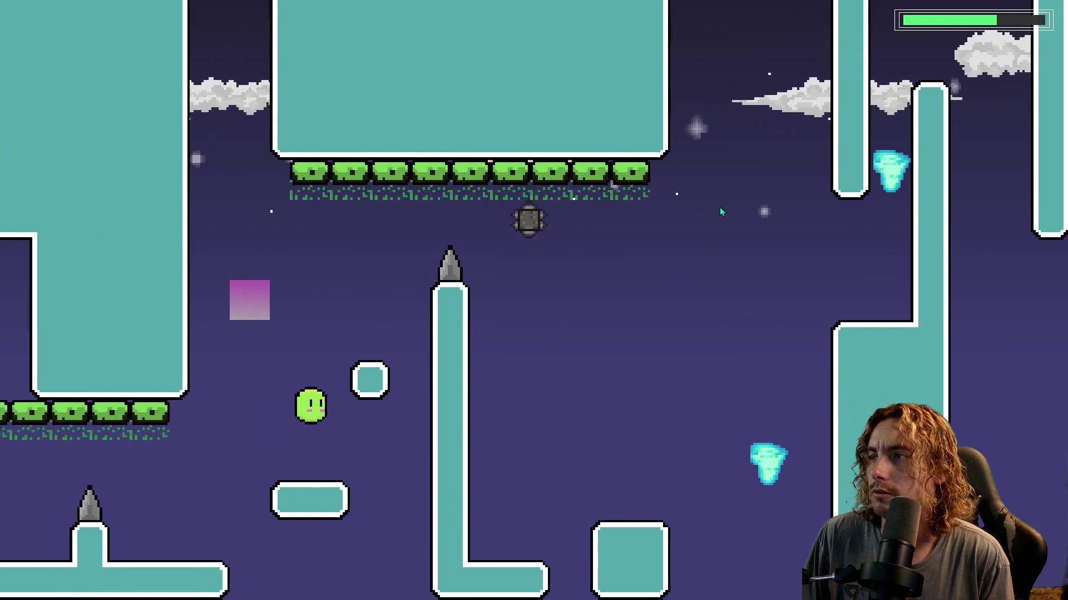
key("Right")
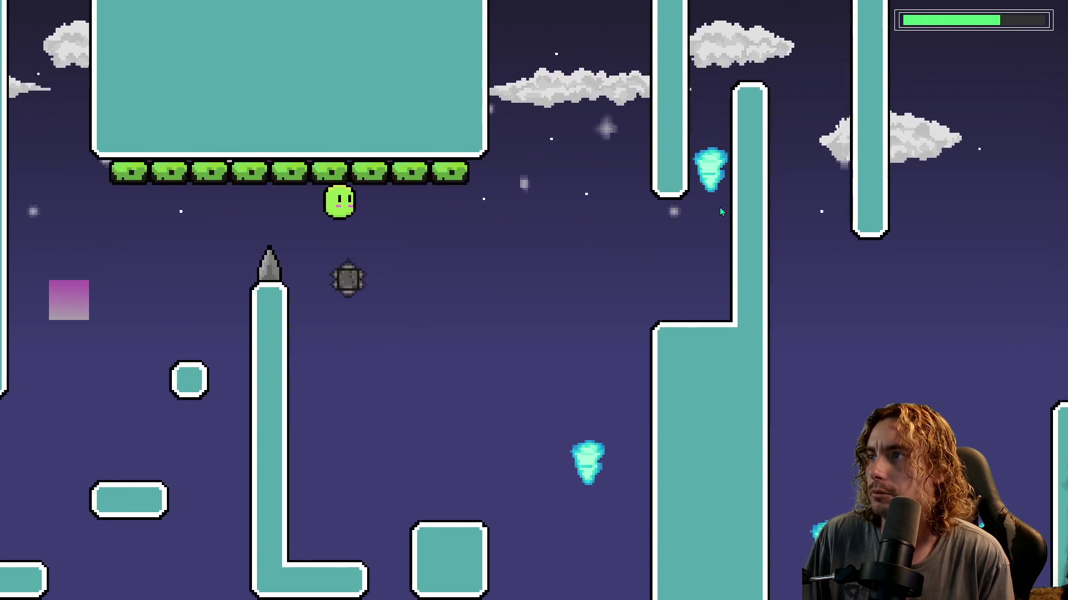
key("Left")
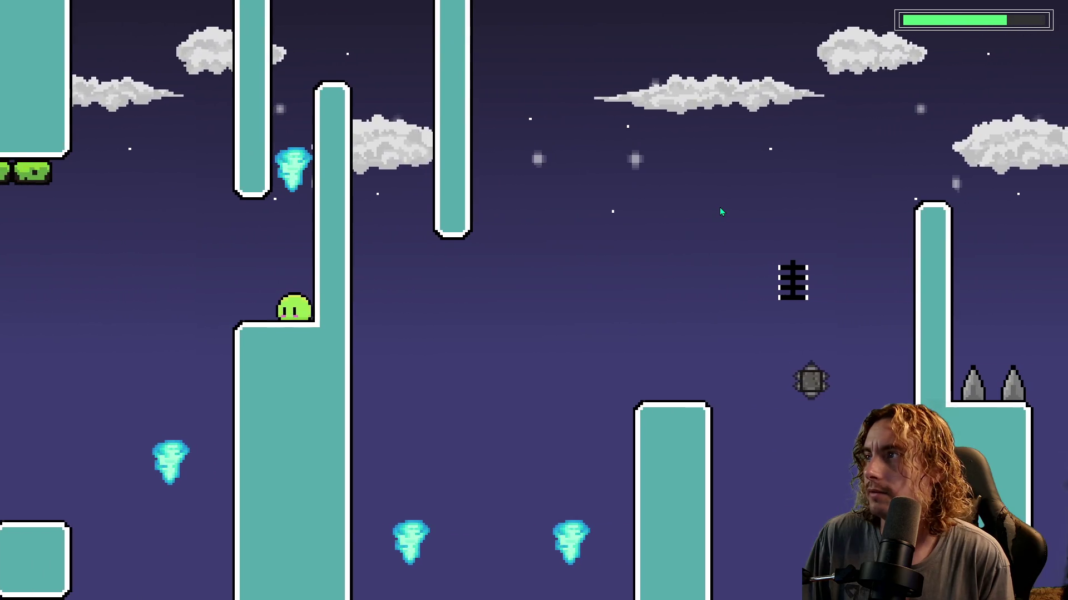
key("space")
key("space")
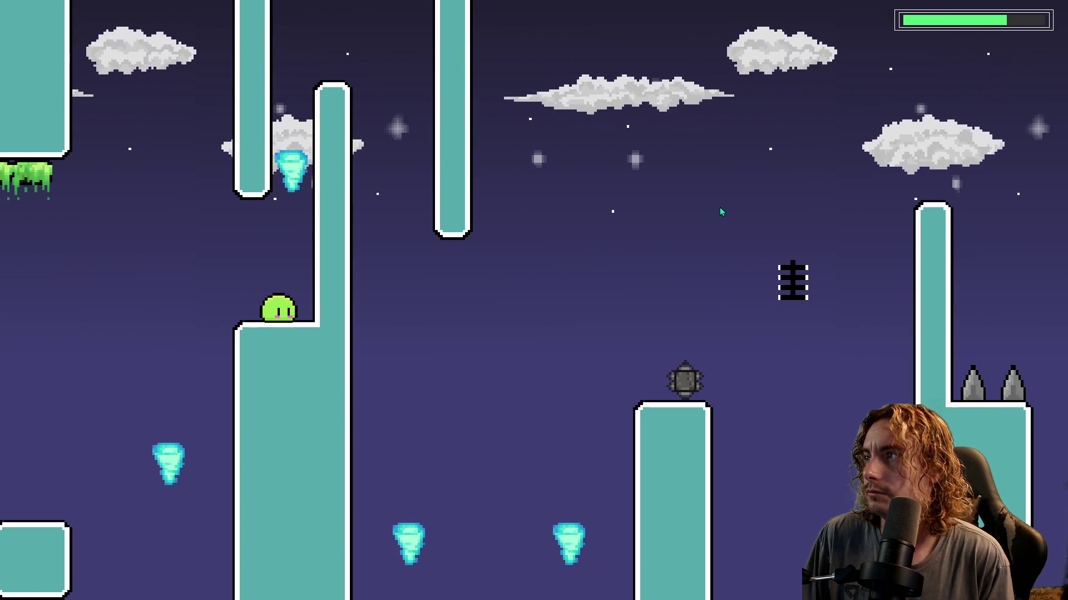
key("space")
key("space")
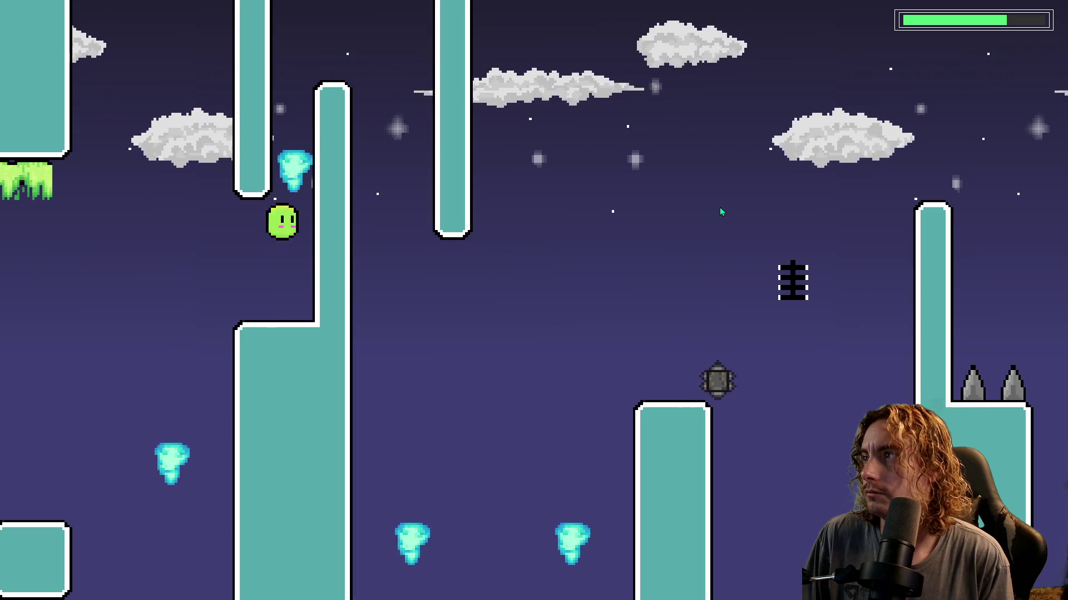
key("space")
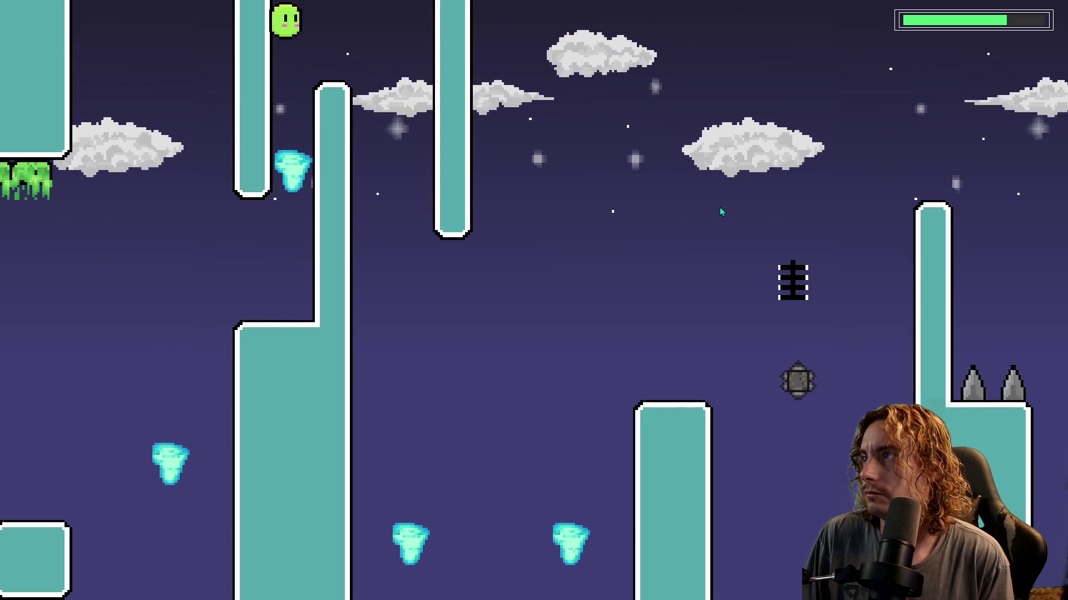
key("space")
key("Right")
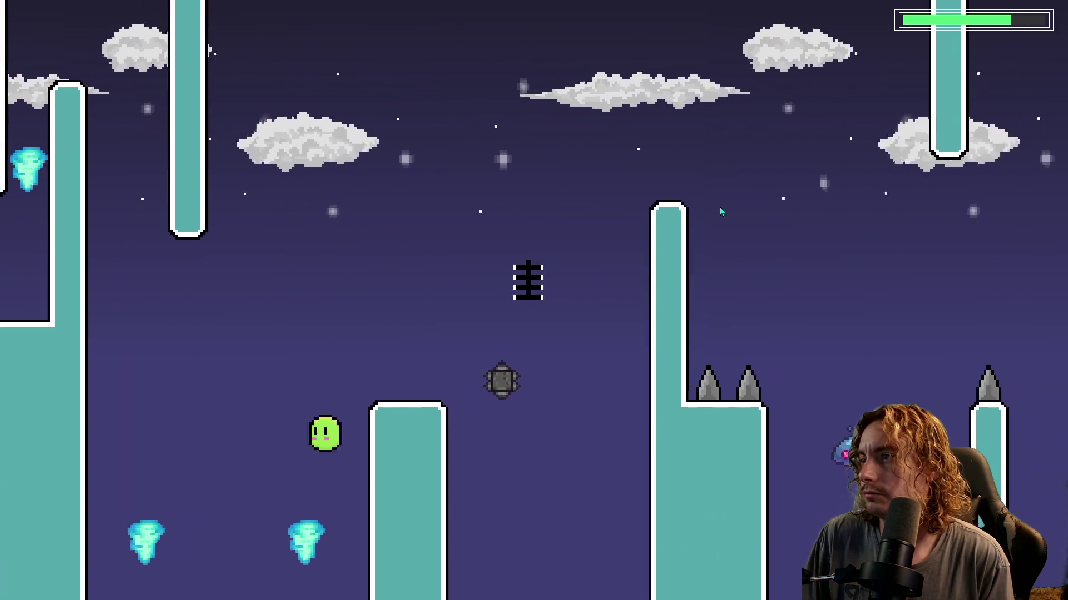
Rise past the tornadoes and reposition on the left platform.
key("space")
key("Left")
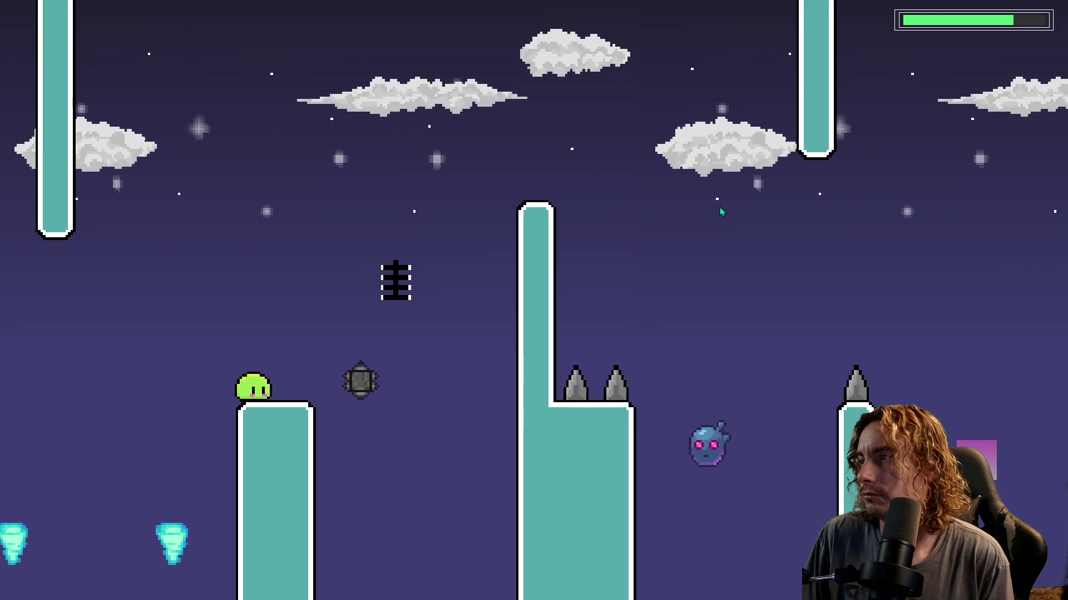
key("space")
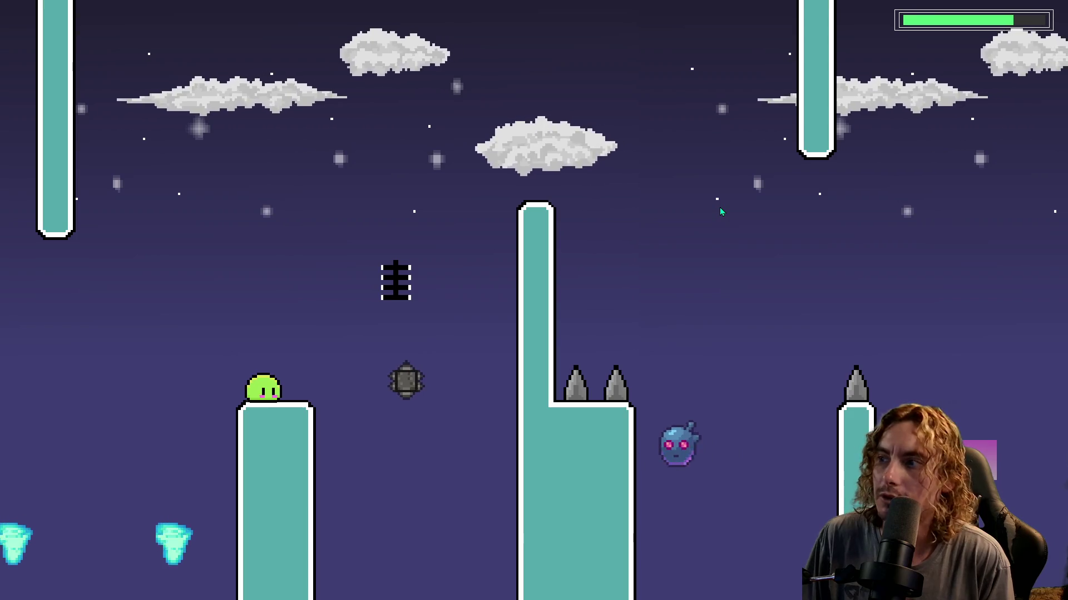
key("space")
key("space")
key("Left")
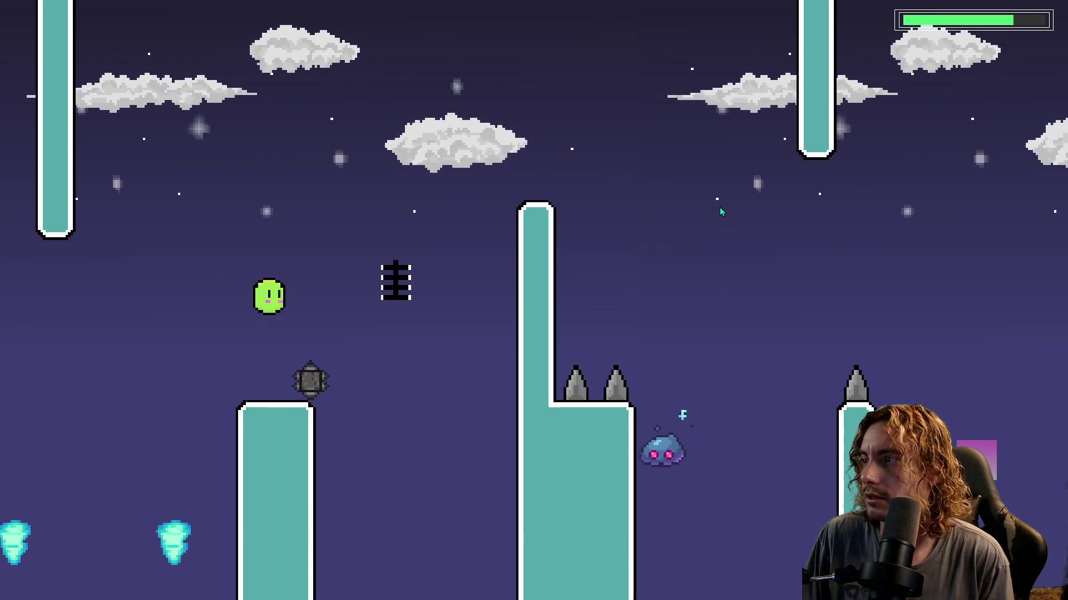
key("Right")
key("space")
Jump past the spring, travel right, and climb past the sawblade column and spike pillar.
key("Right")
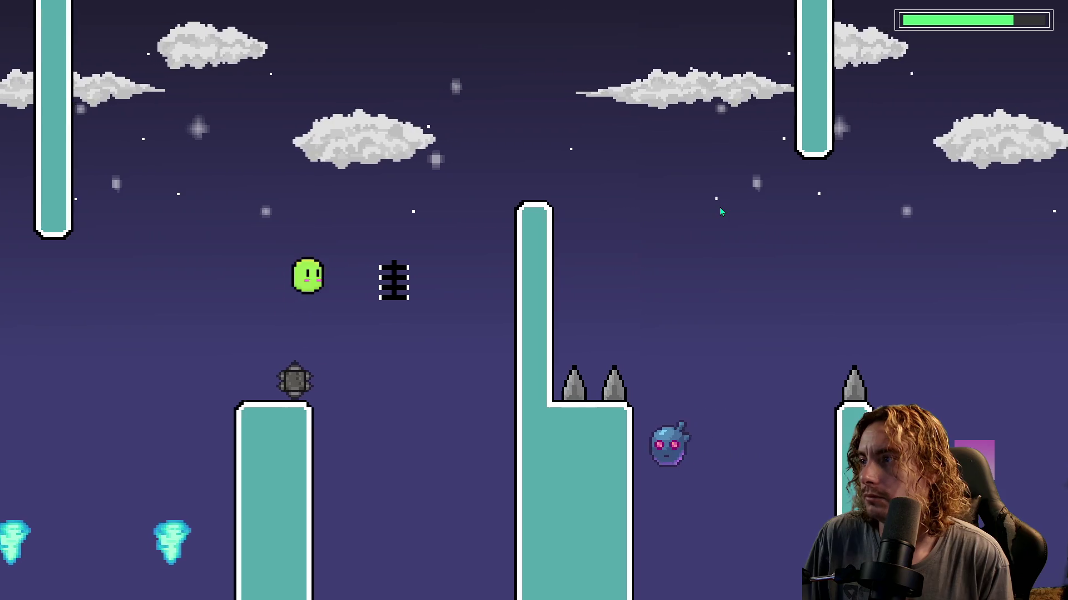
key("Right")
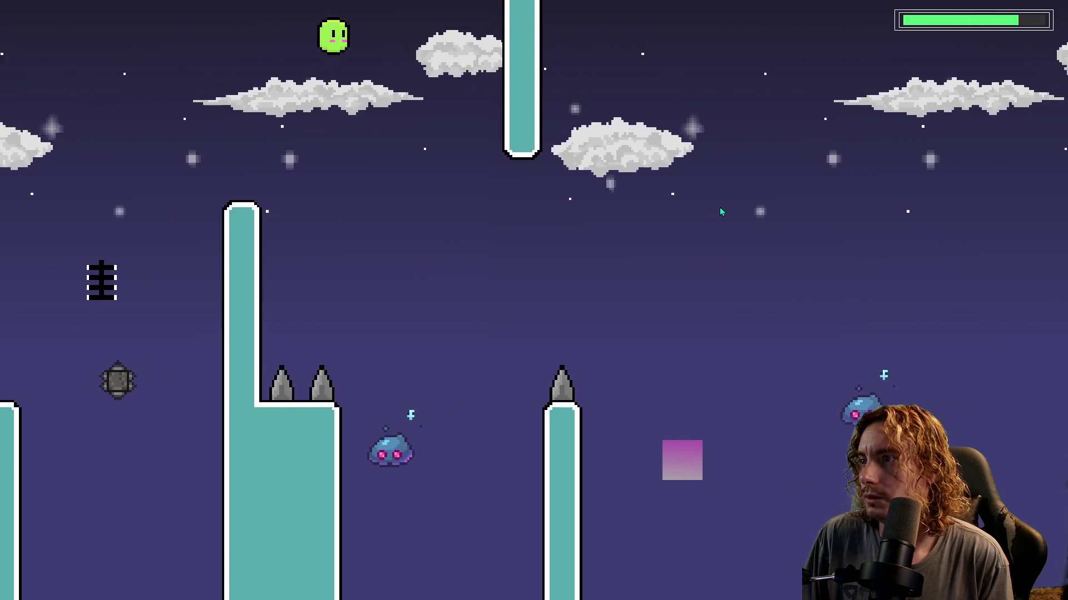
key("space")
key("Right")
key("space")
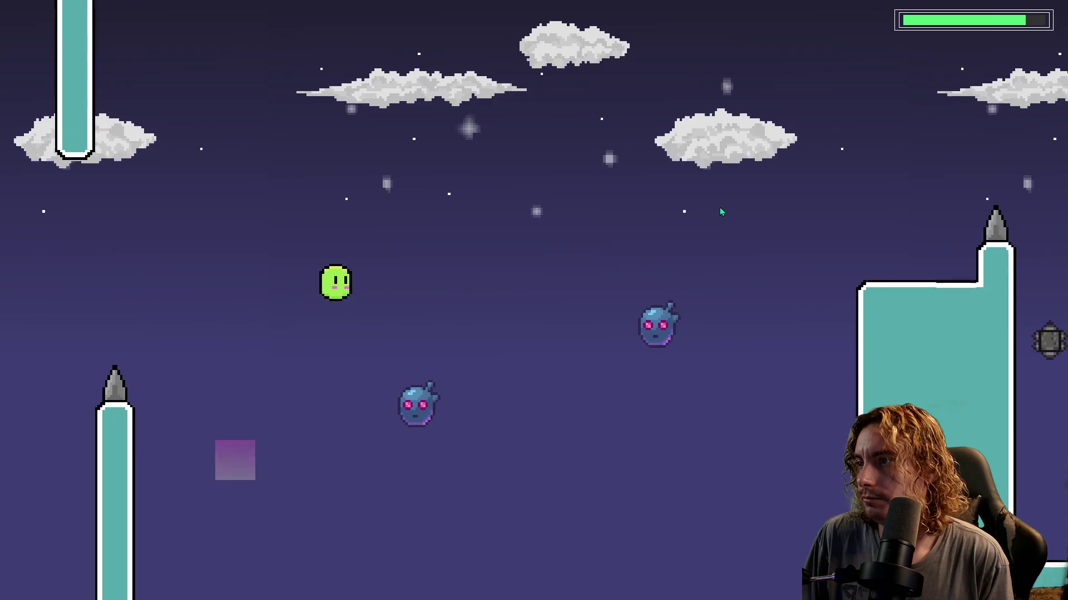
key("space")
key("Right")
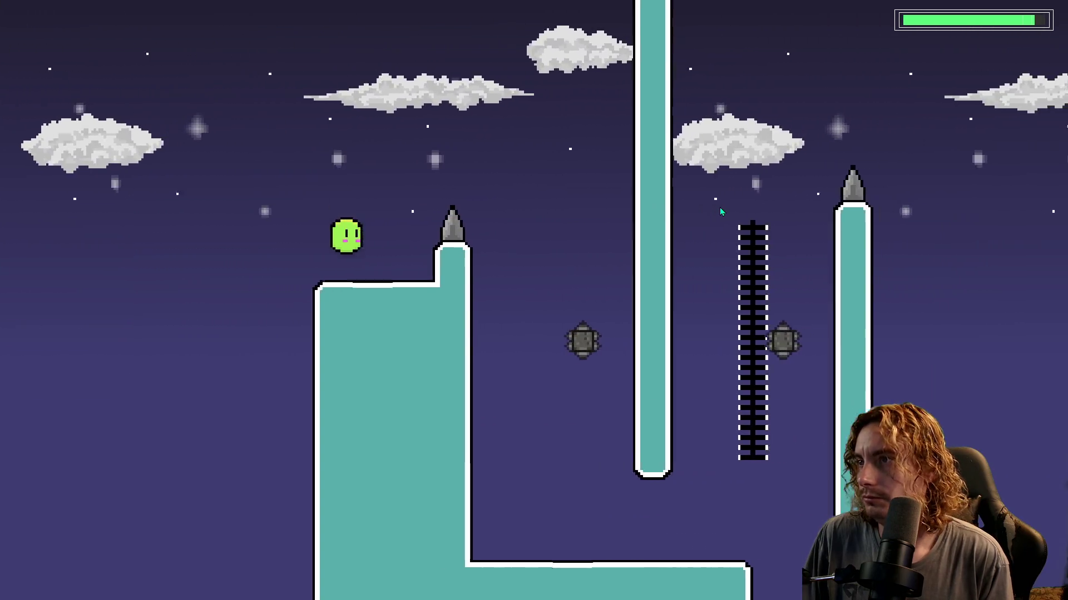
key("space")
key("Right")
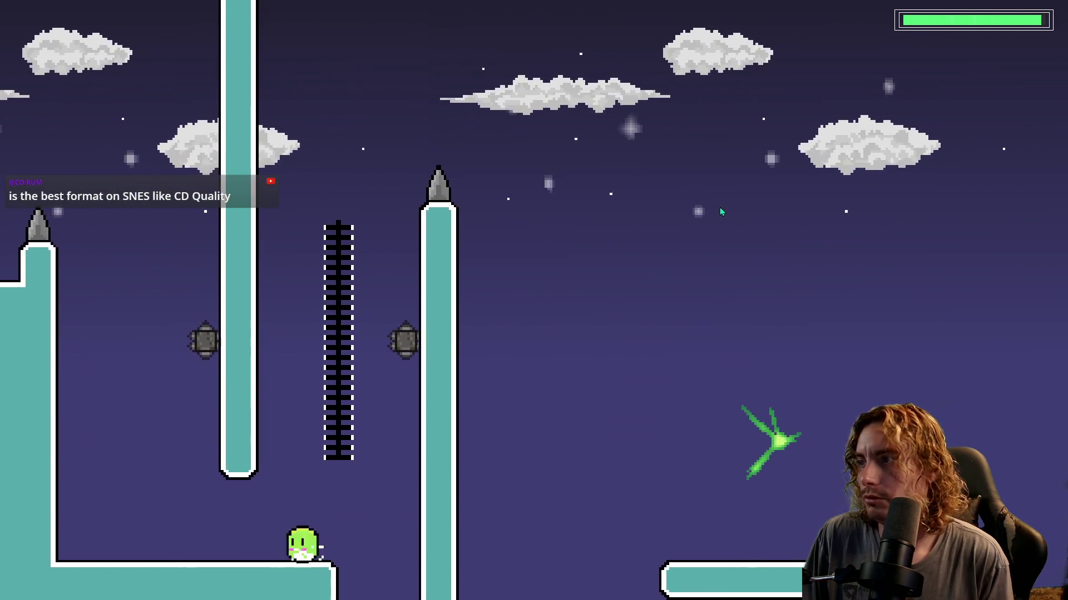
key("space")
key("Right")
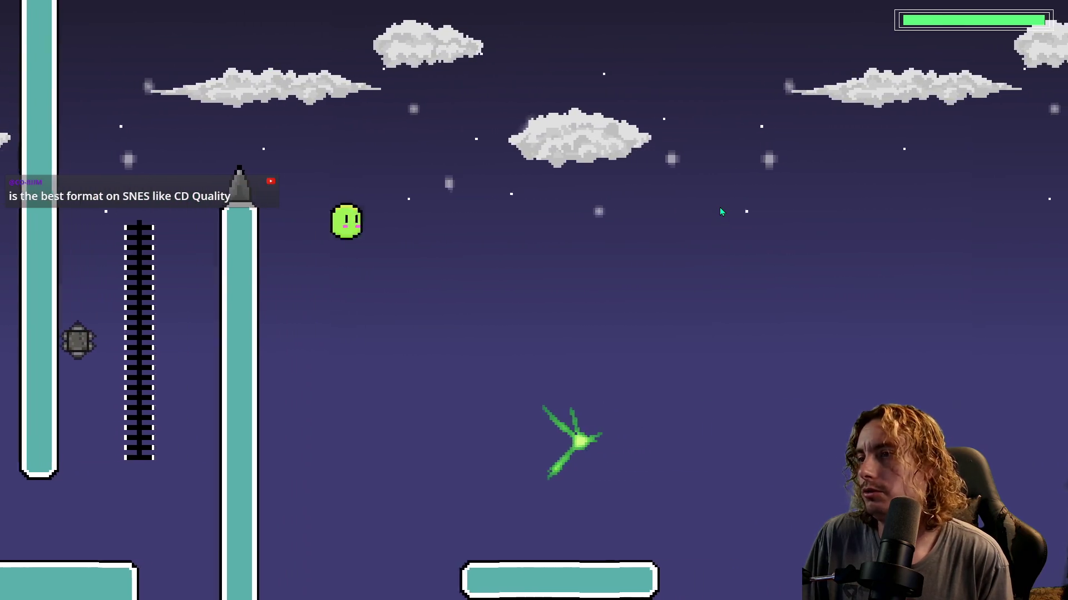
key("space")
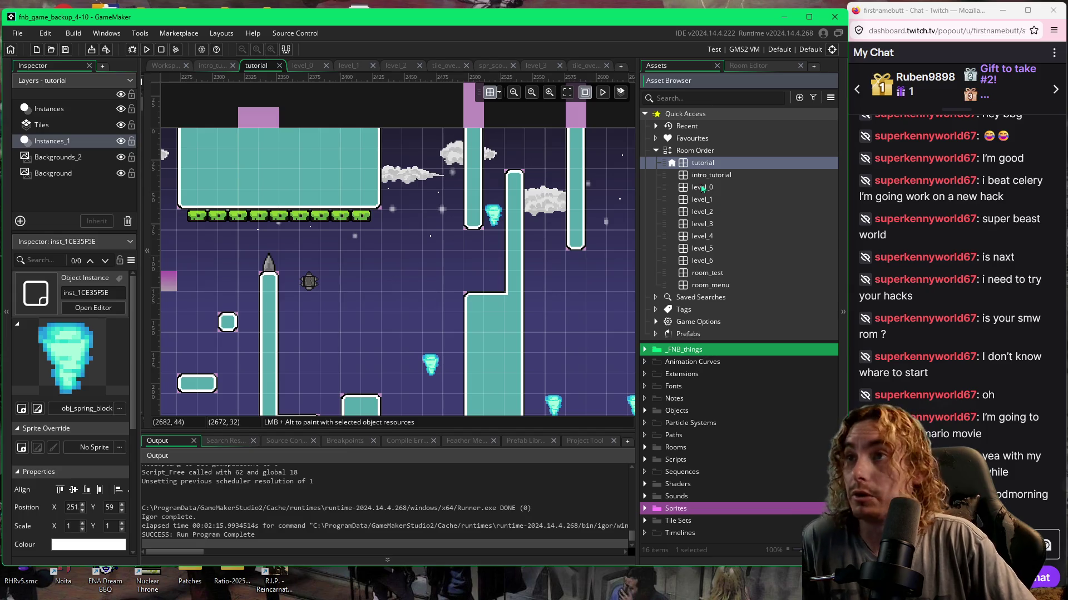
Close the test game window and bring the GameMaker tutorial room editor back into focus.
mouse_move(743, 569)
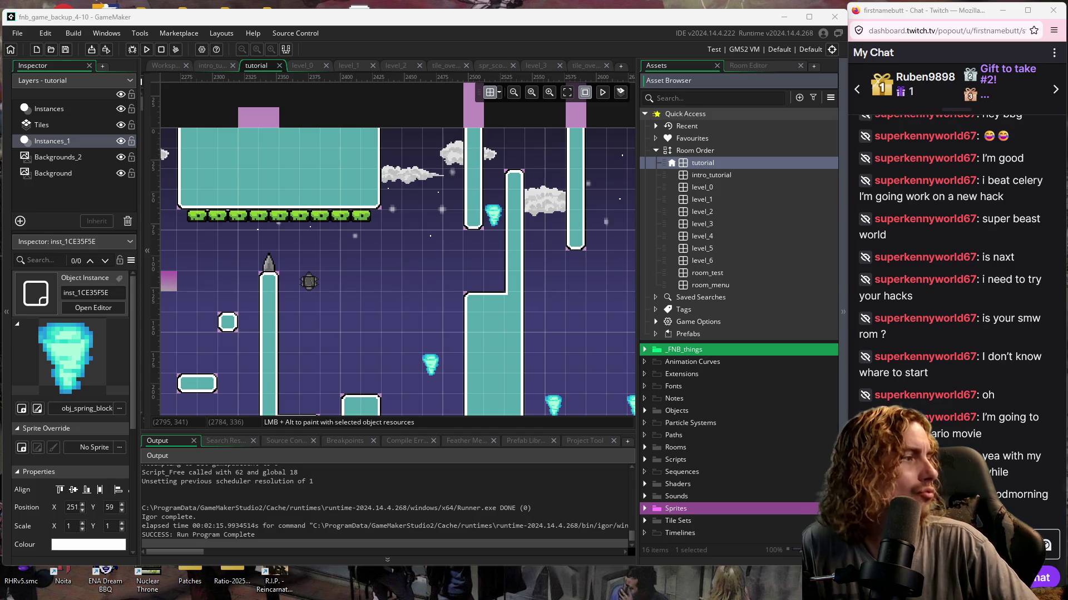
left_click(418, 309)
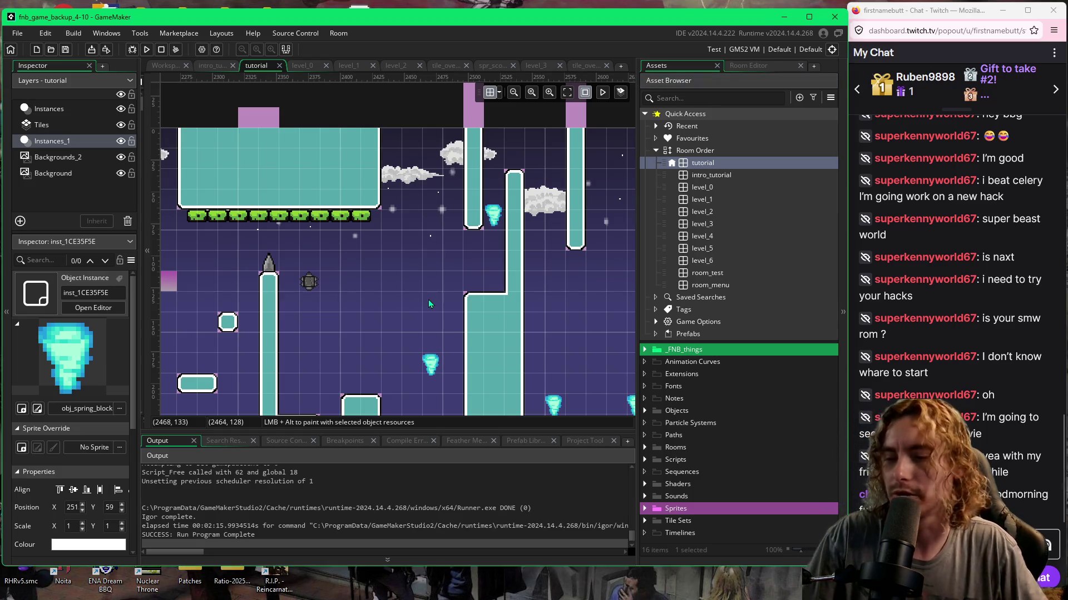
Build and run the game with F5, then jump the slime across the opening gaps and platforms.
key("F5")
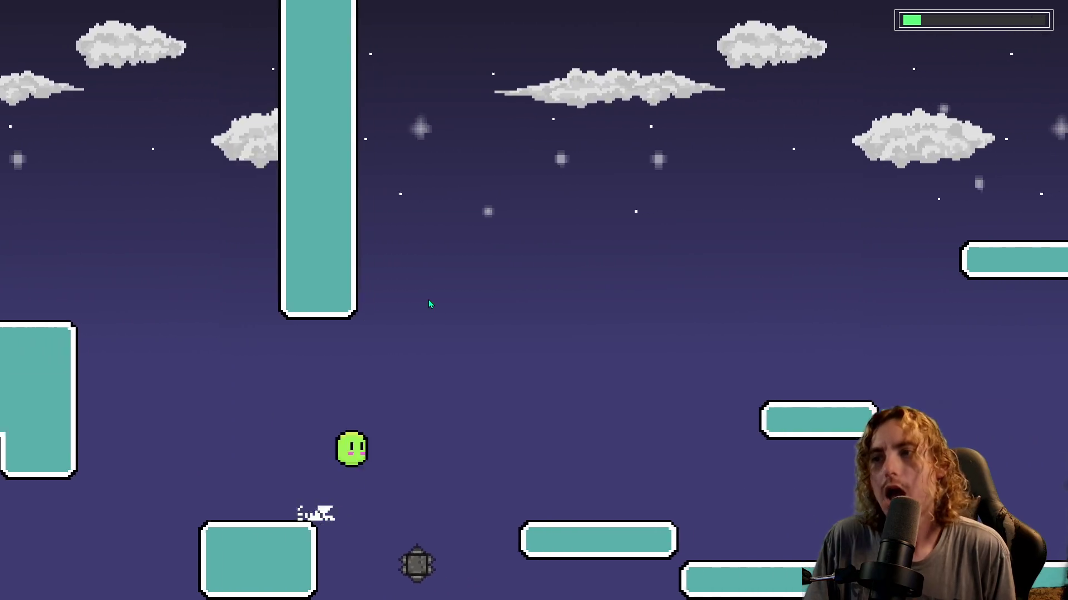
key("space")
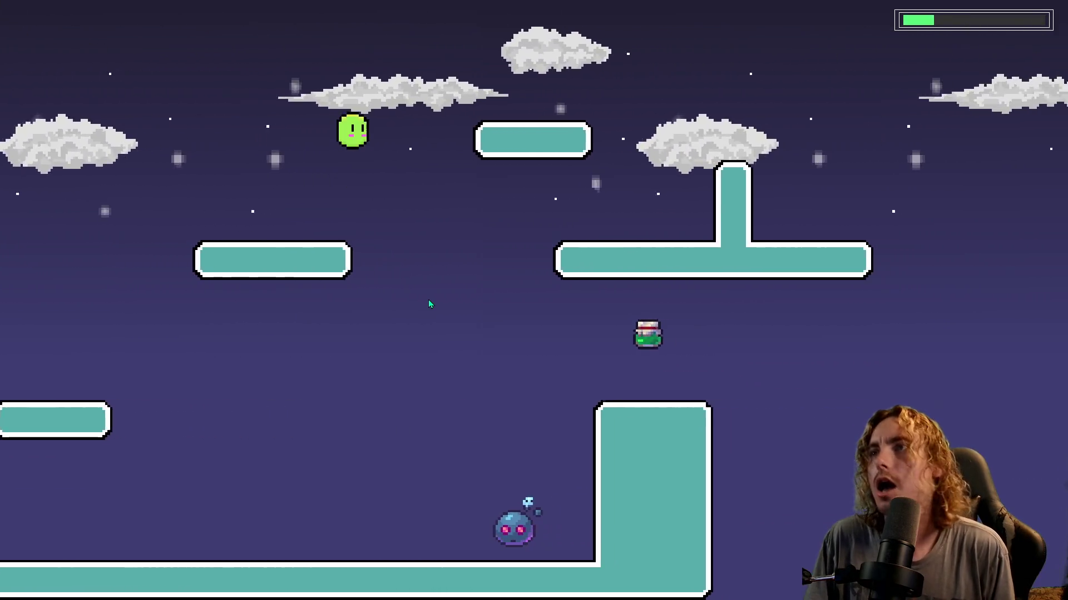
key("space")
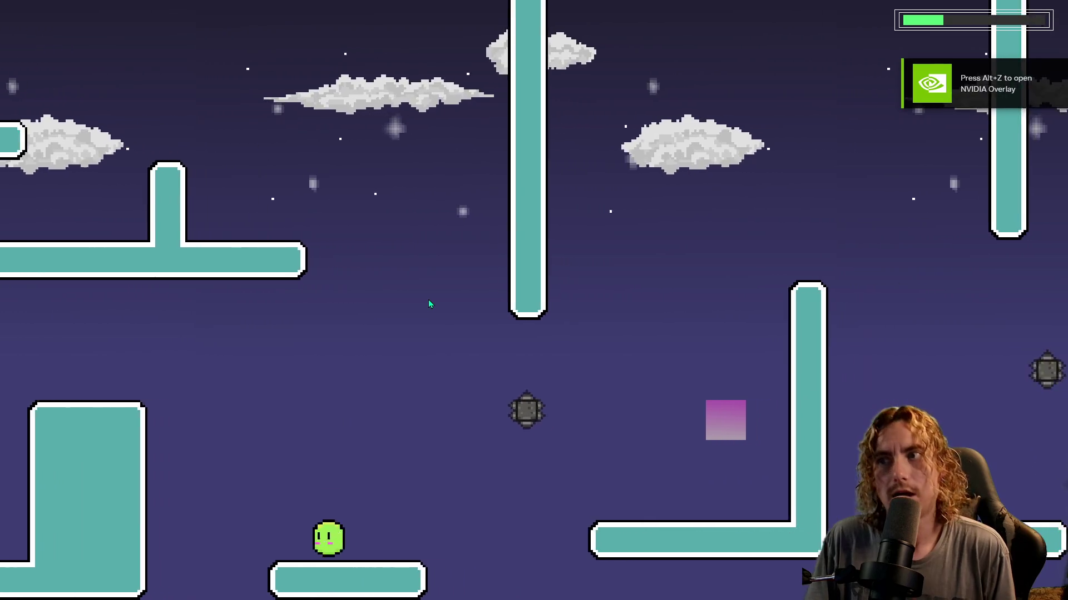
key("space")
key("space")
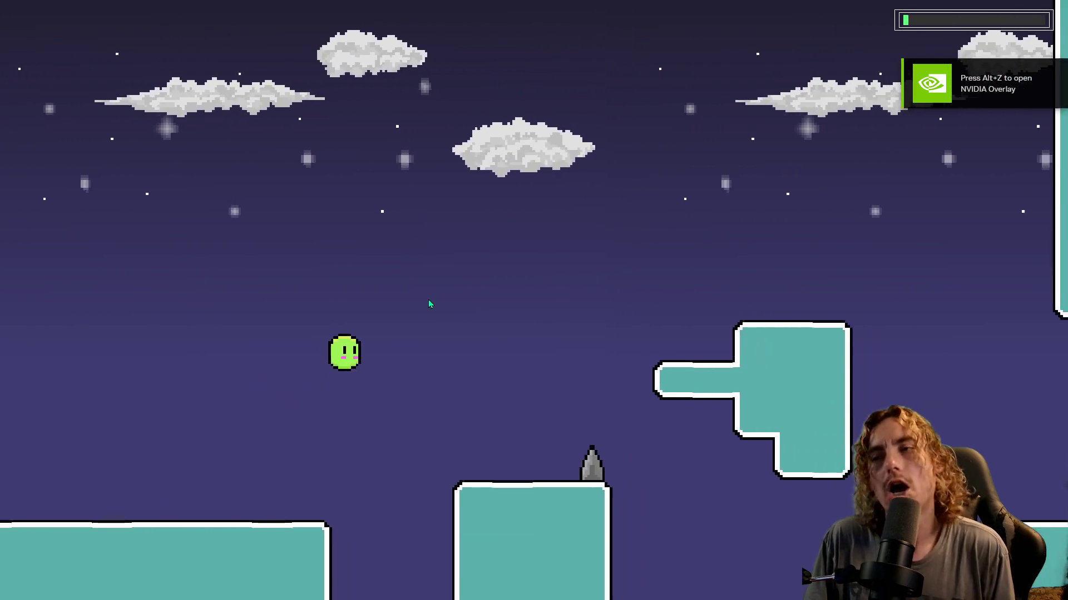
key("space")
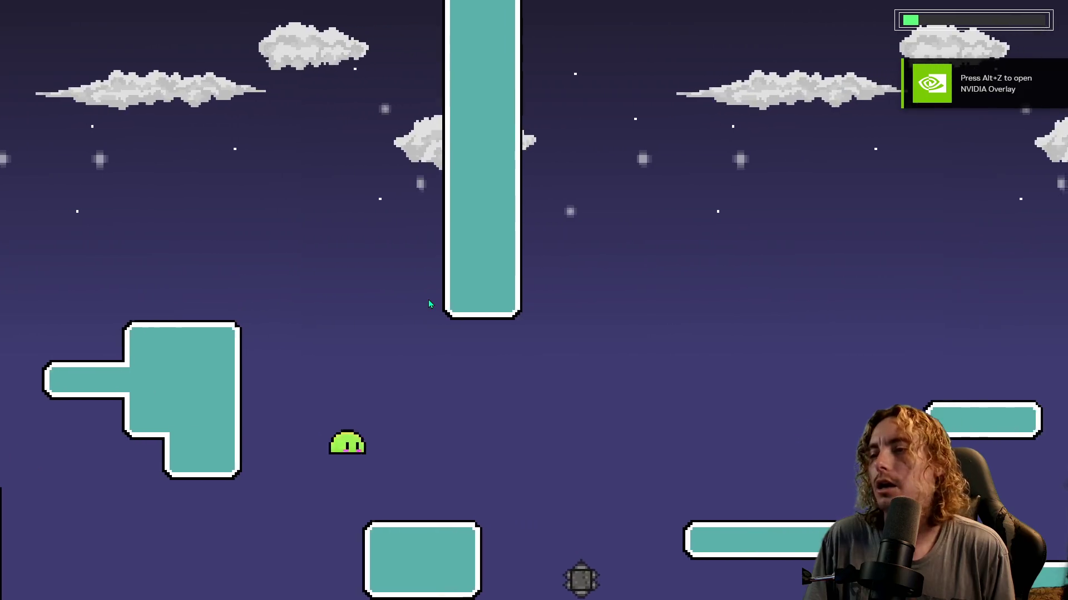
key("space")
key("space")
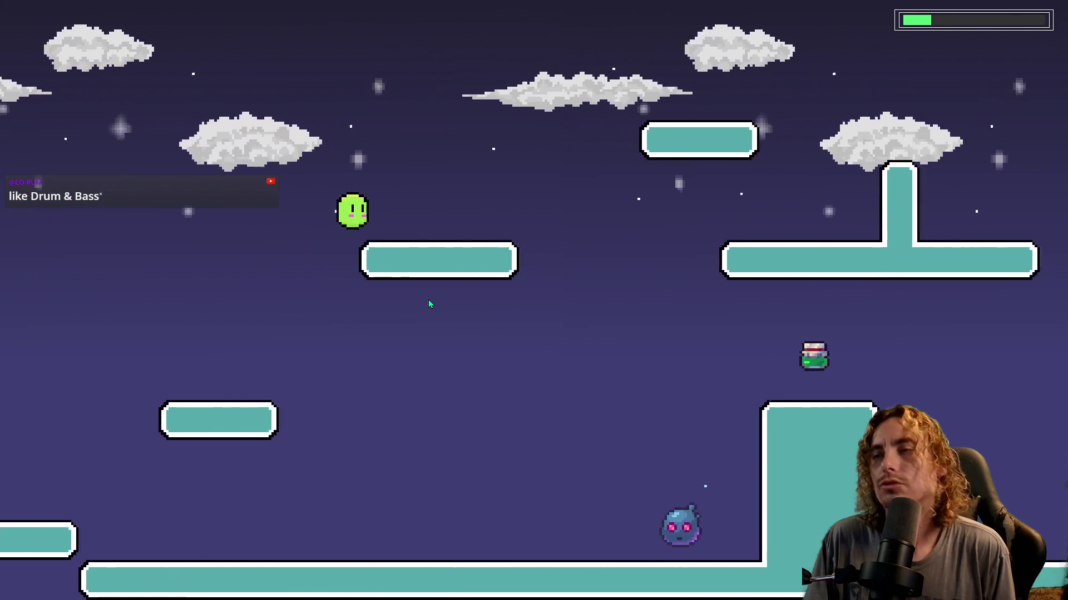
key("space")
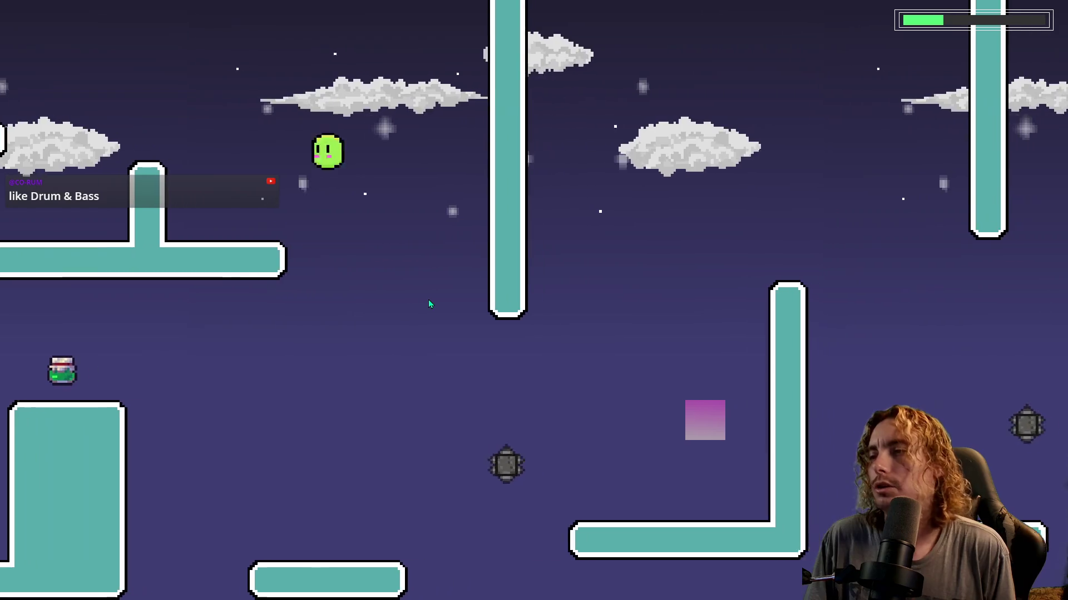
Jump the slime over the hazards and past the switching block onto the upper blocks.
key("space")
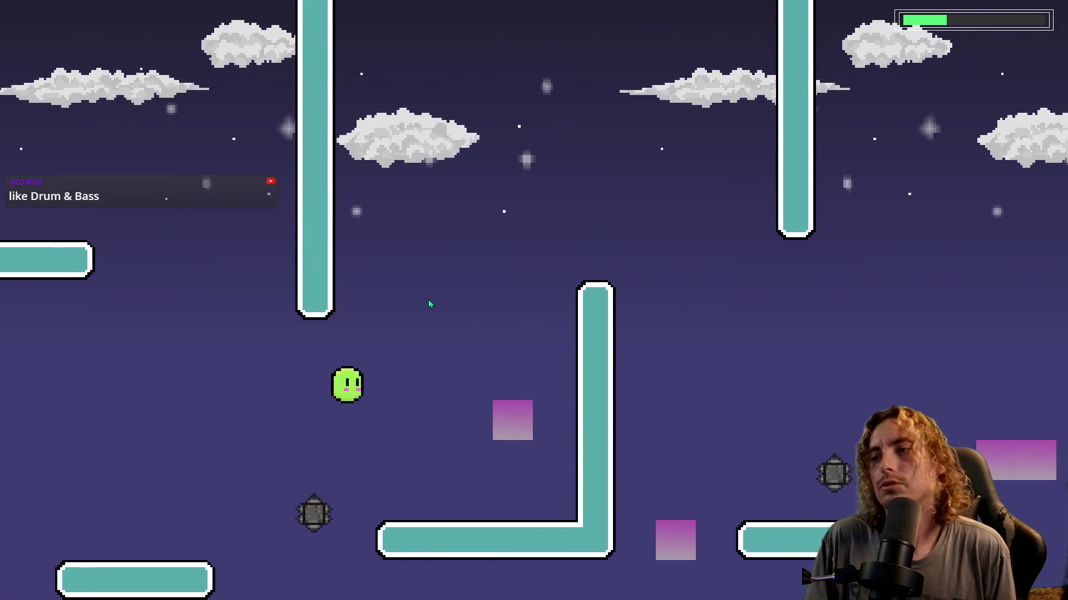
key("space")
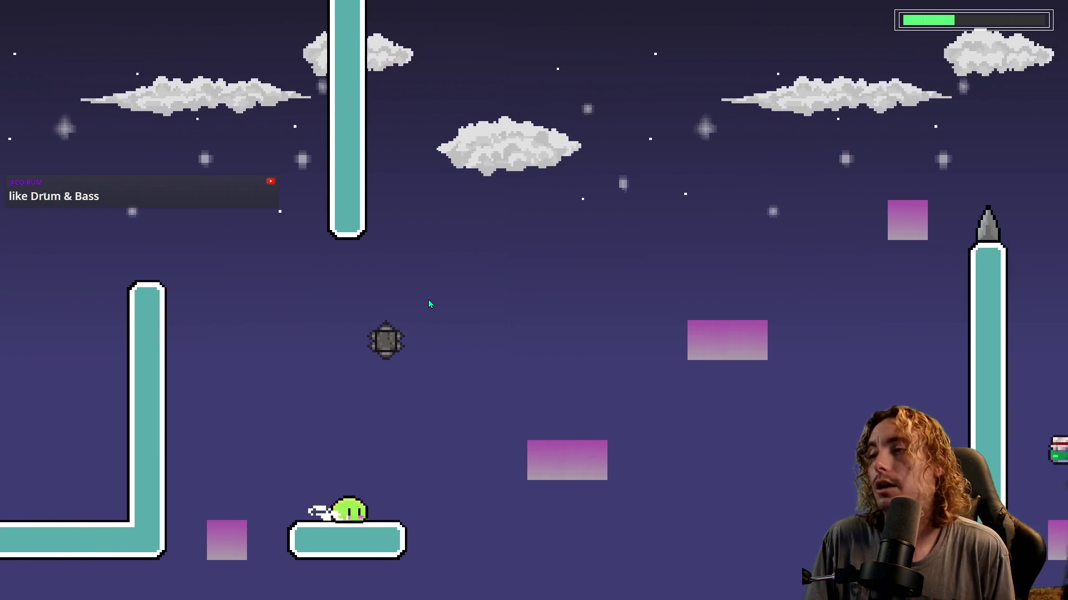
key("space")
key("space")
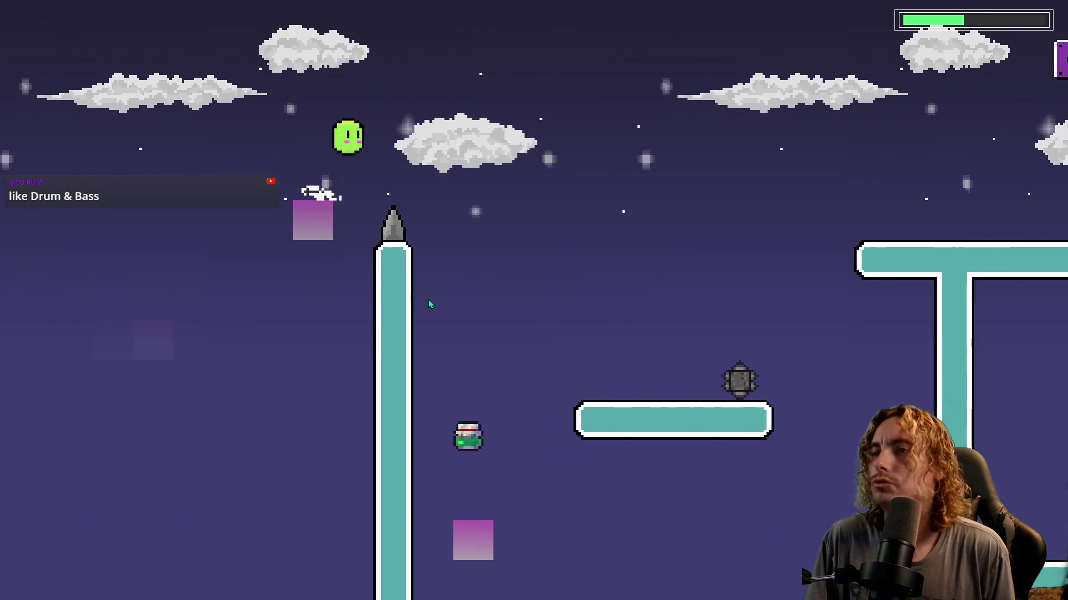
key("space")
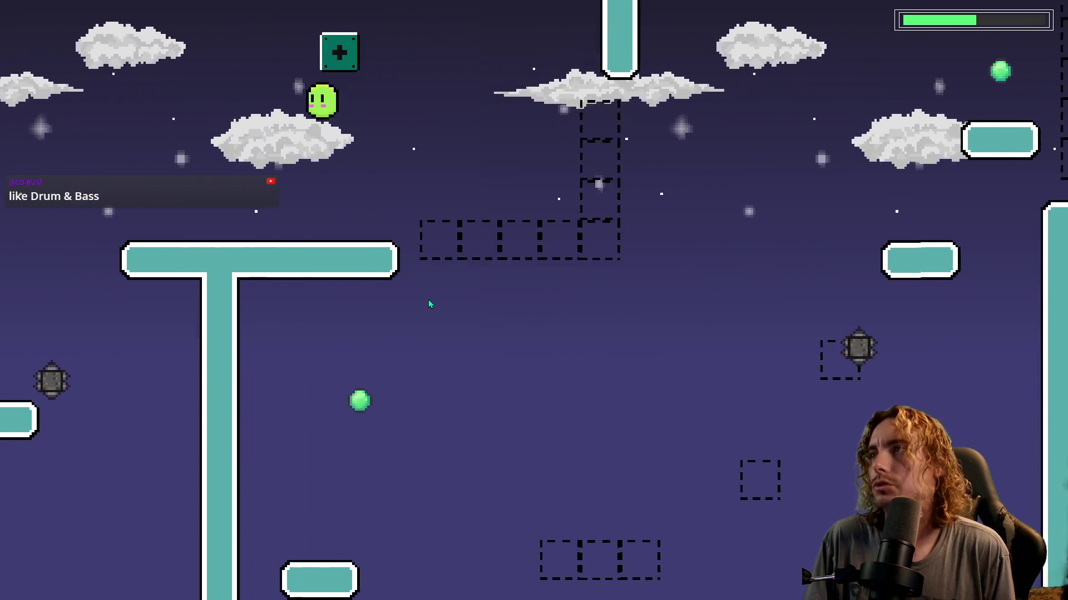
key("space")
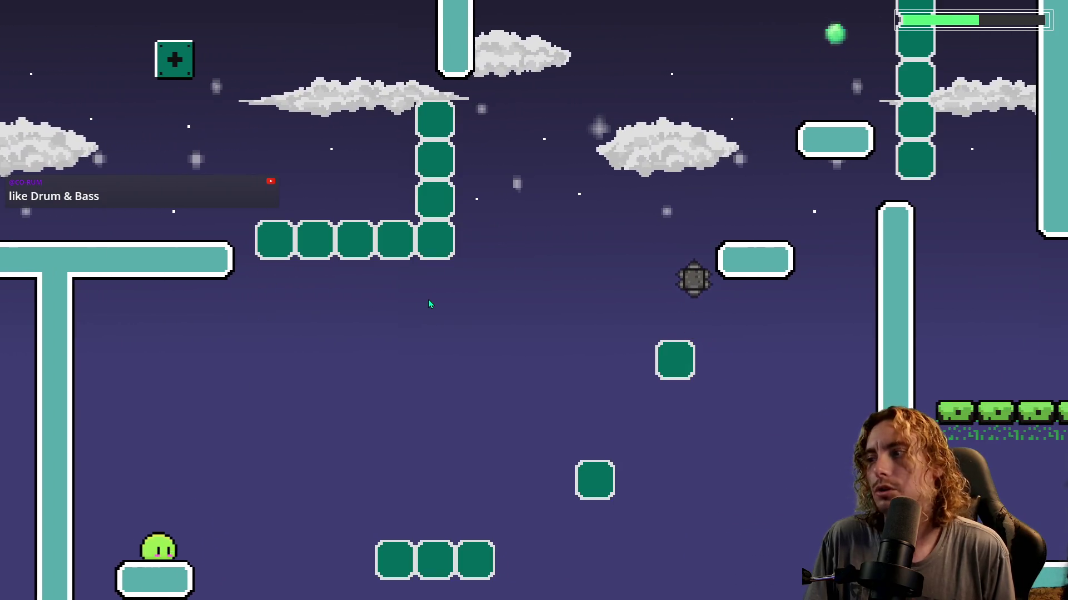
key("space")
key("space")
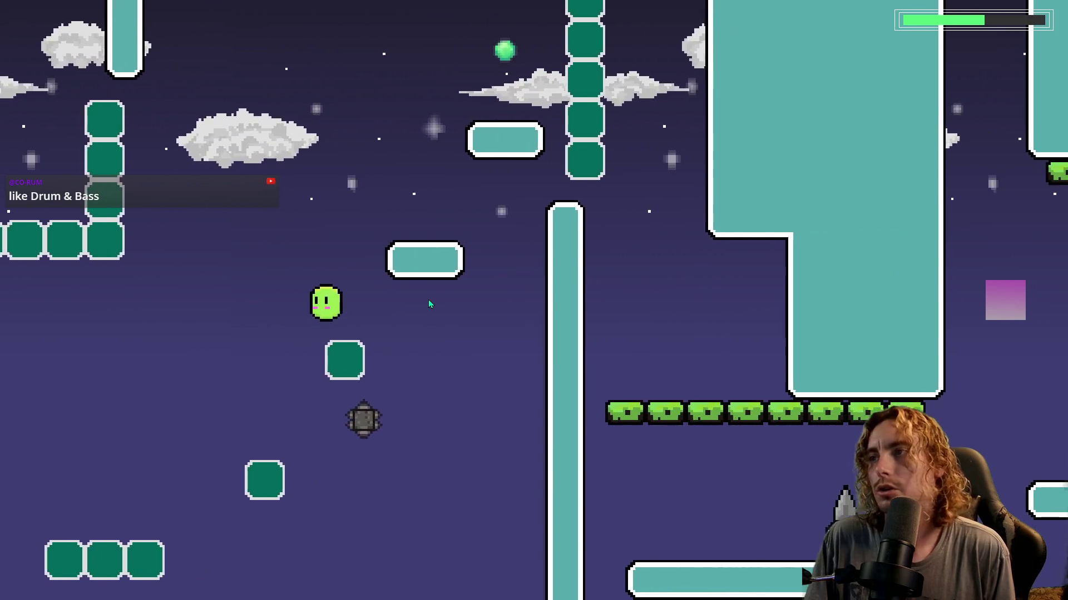
key("space")
key("space")
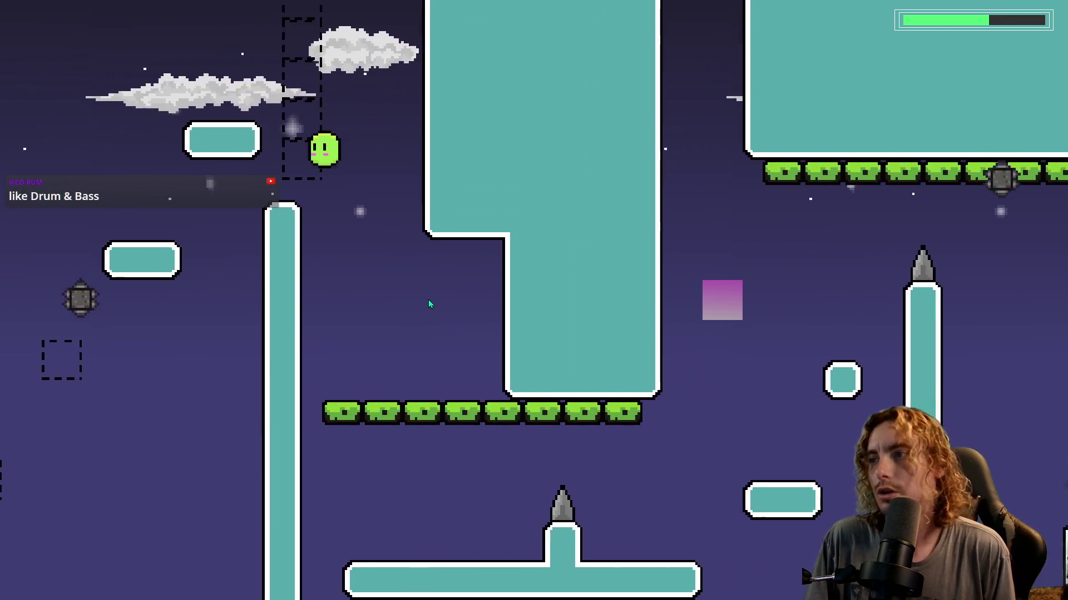
key("space")
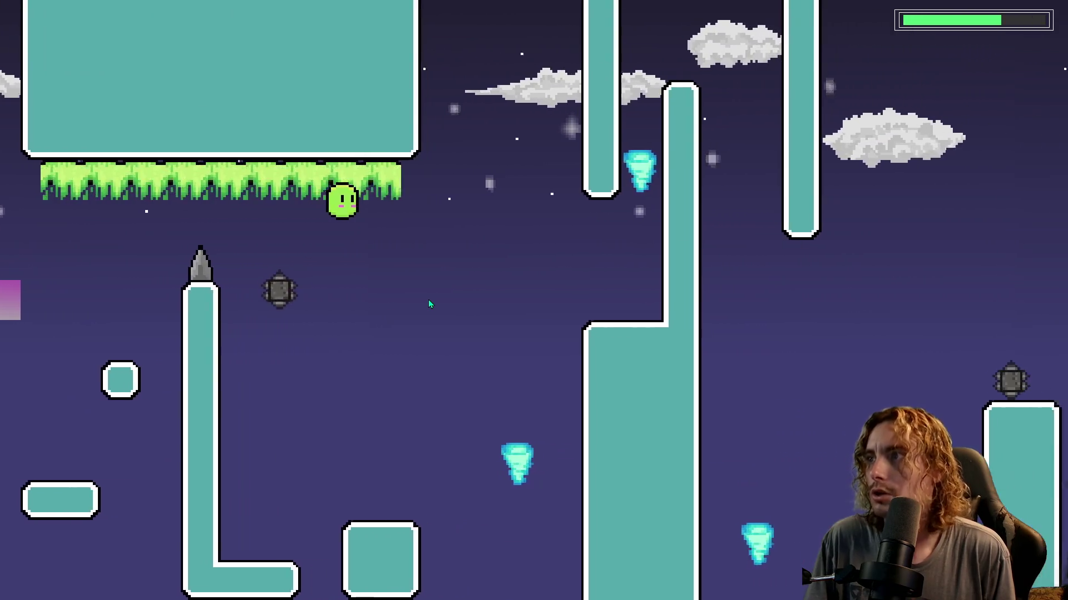
Jump between the tall spiked pillars and past the floating enemies up to the climbing ladder.
key("space")
key("space")
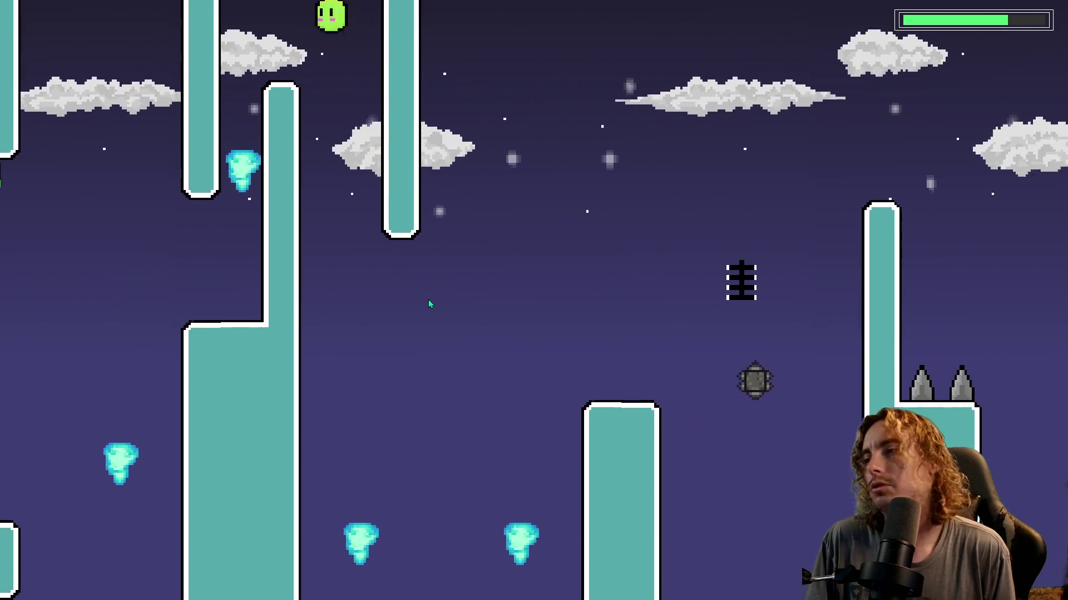
key("space")
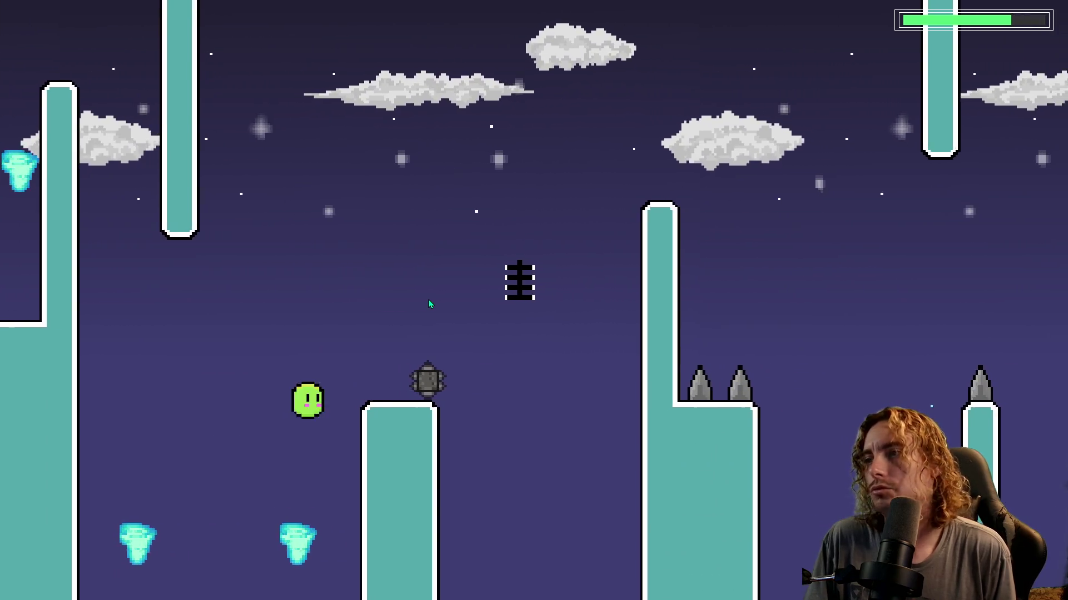
key("space")
key("space")
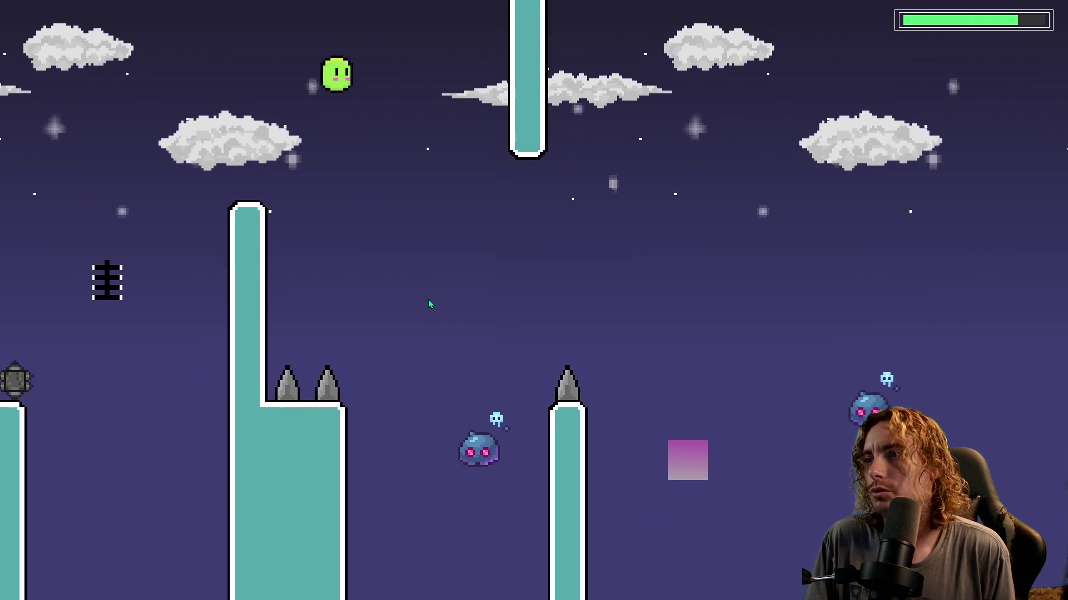
key("space")
key("space")
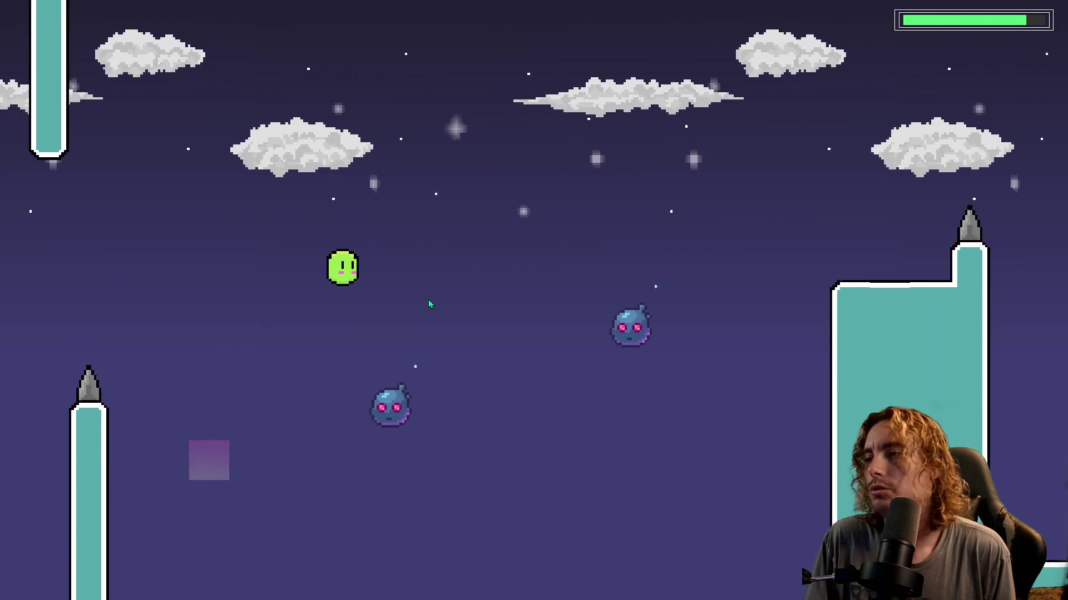
key("space")
key("space")
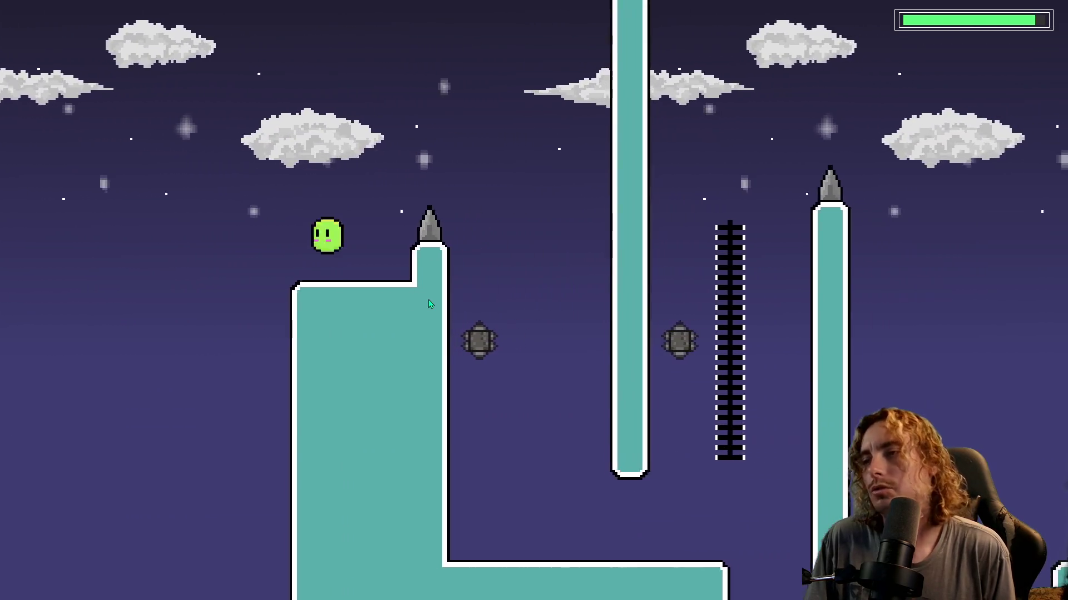
key("space")
key("space")
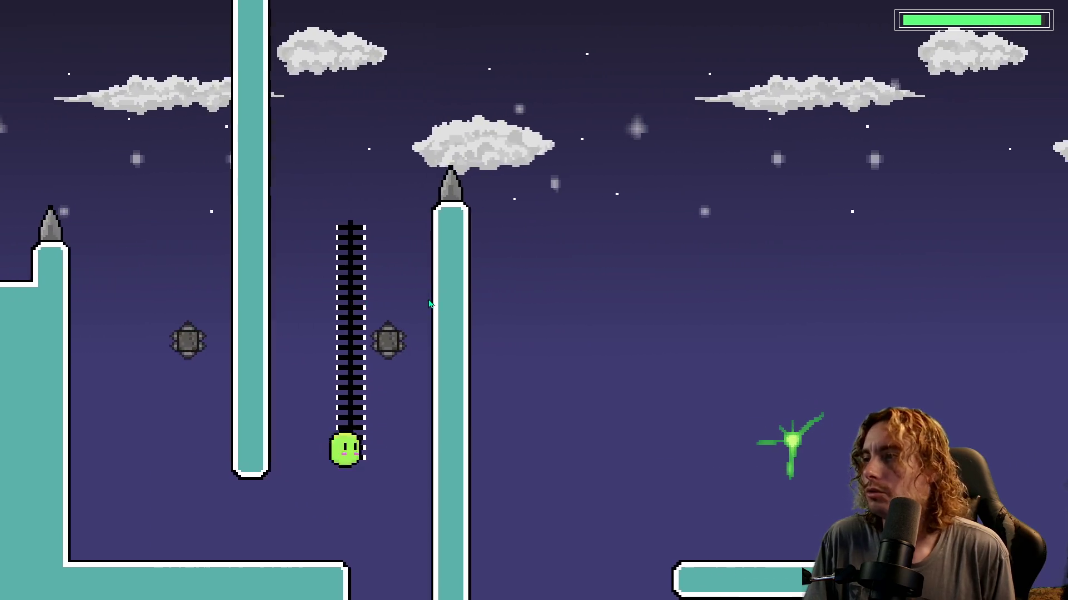
key("space")
key("space")
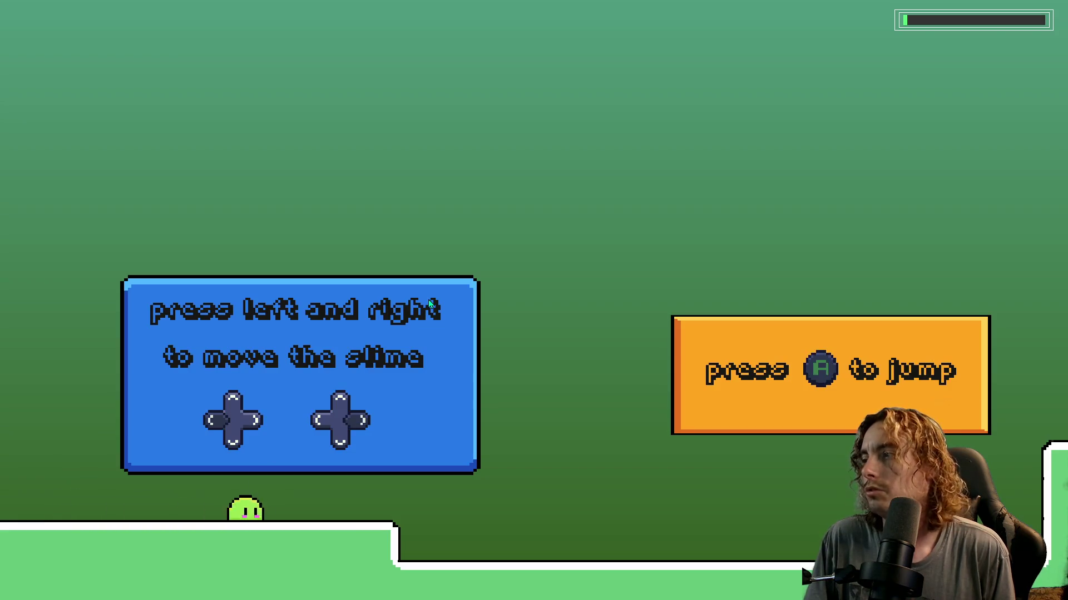
Jump the slime past the tutorial panel, spikes, fading blocks and tornadoes.
key("space")
key("space")
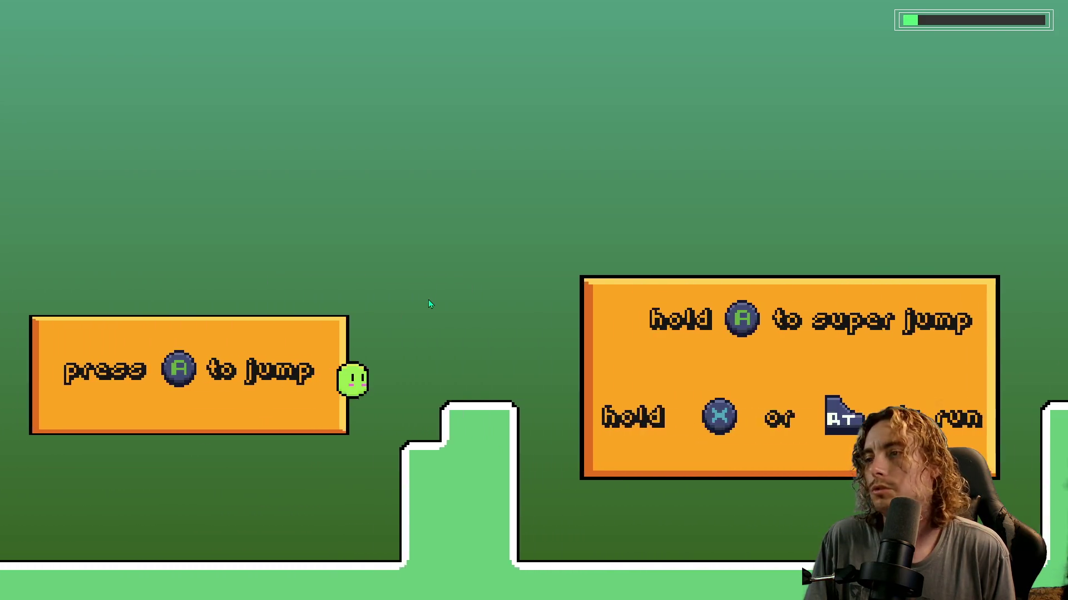
key("space")
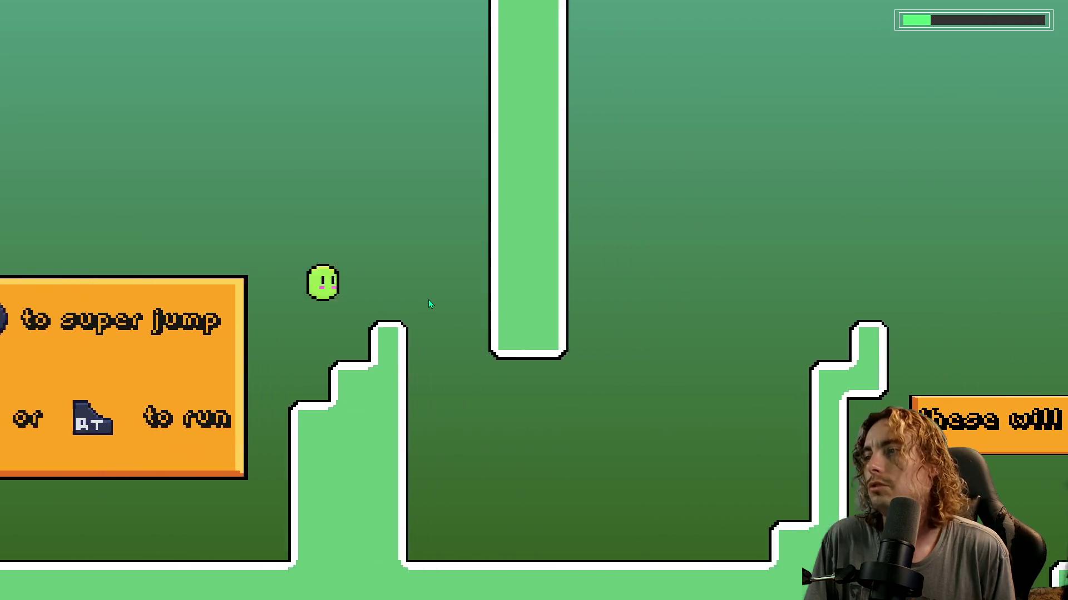
key("space")
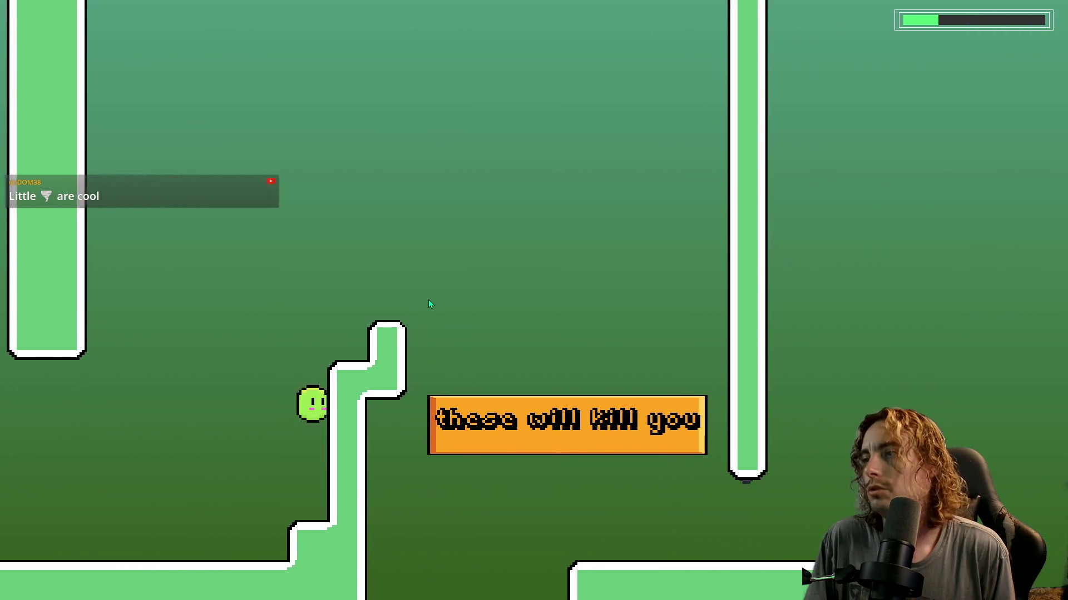
key("space")
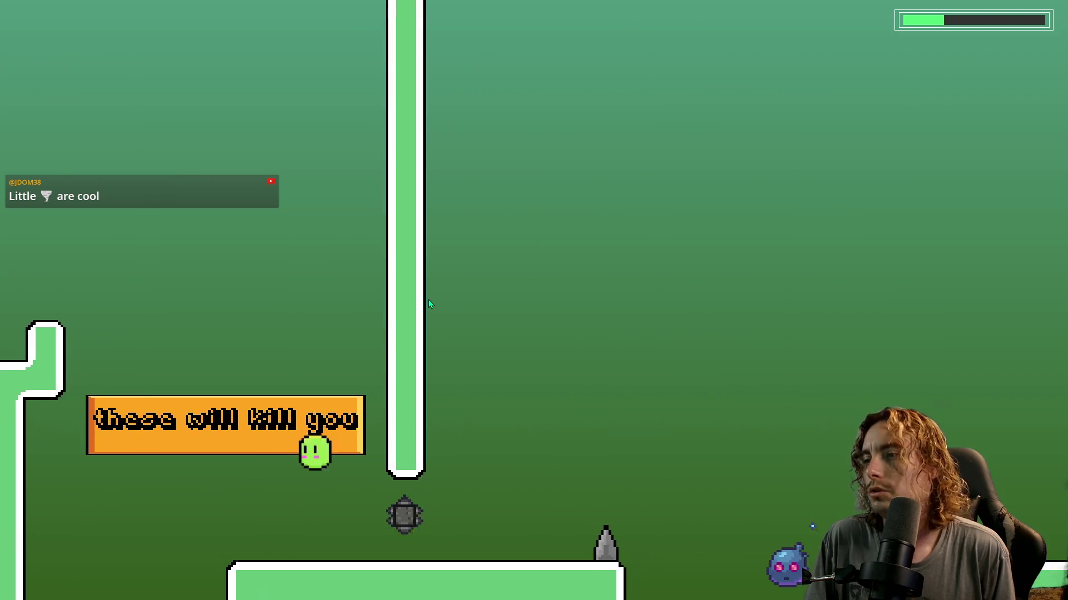
key("space")
key("space")
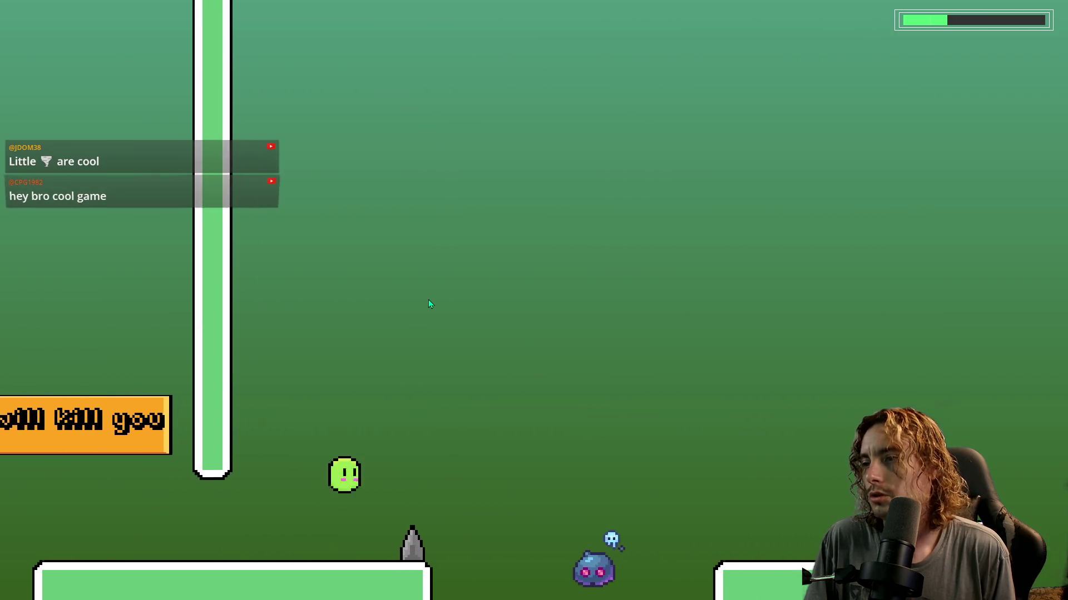
key("space")
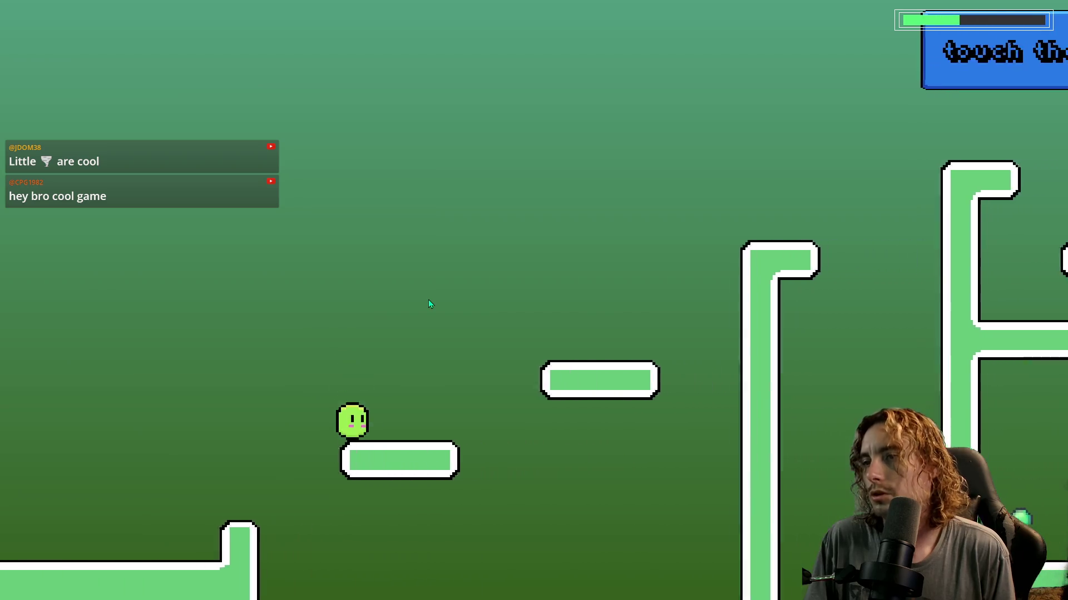
key("space")
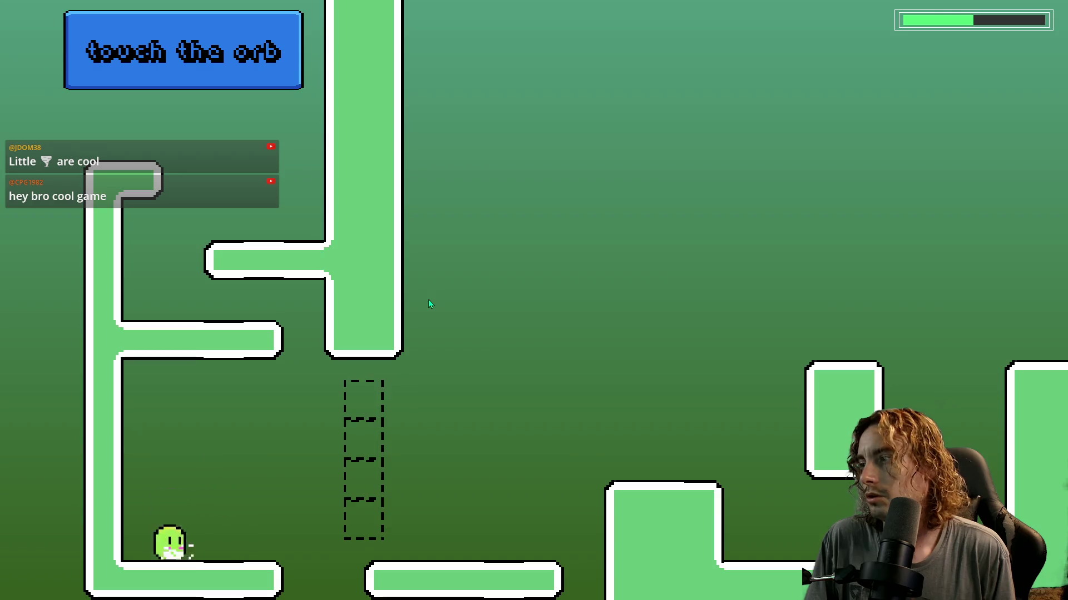
key("space")
key("space")
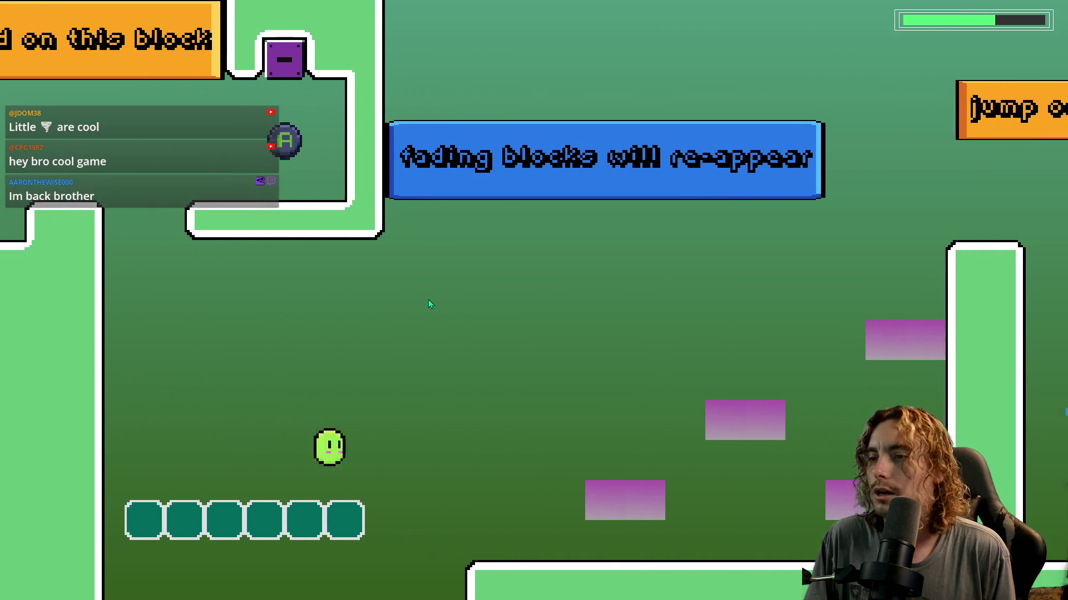
key("space")
key("space")
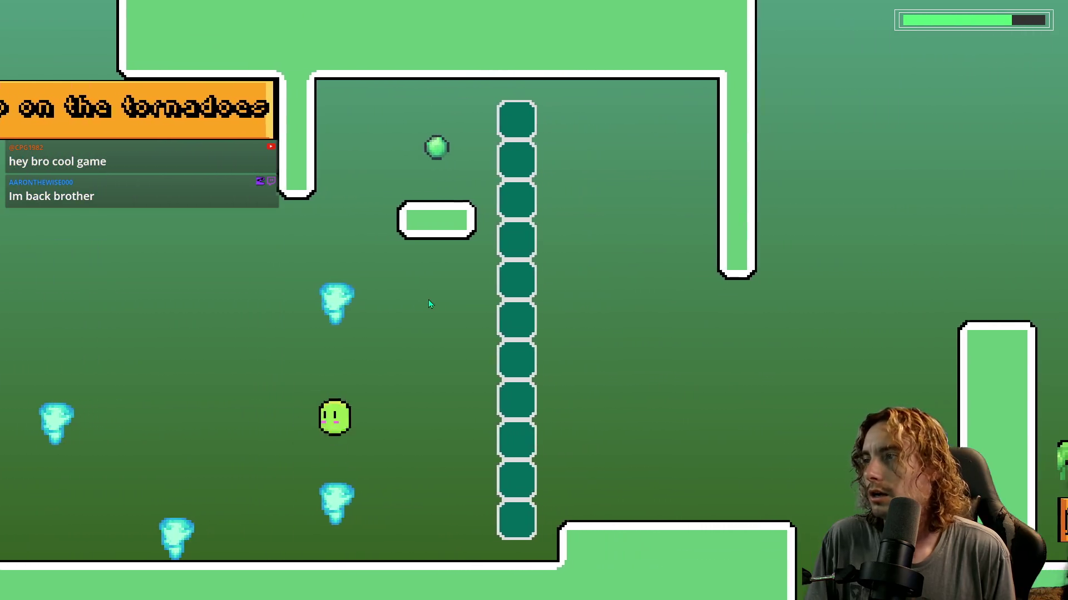
key("space")
Move the slime right over the ladder and wall to the level end, entering the purple level.
key("Right")
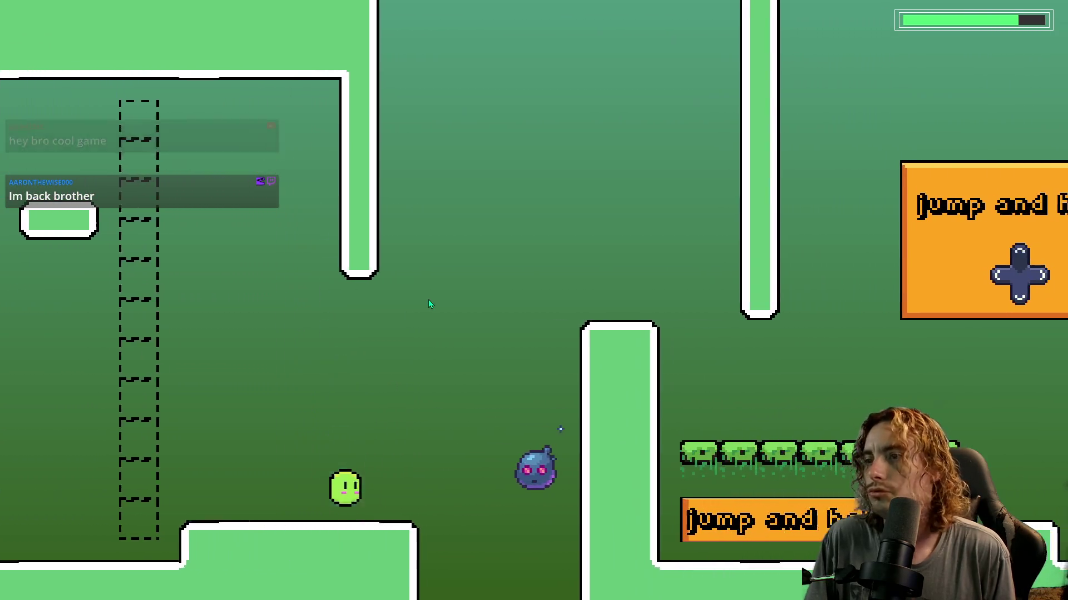
key("Right")
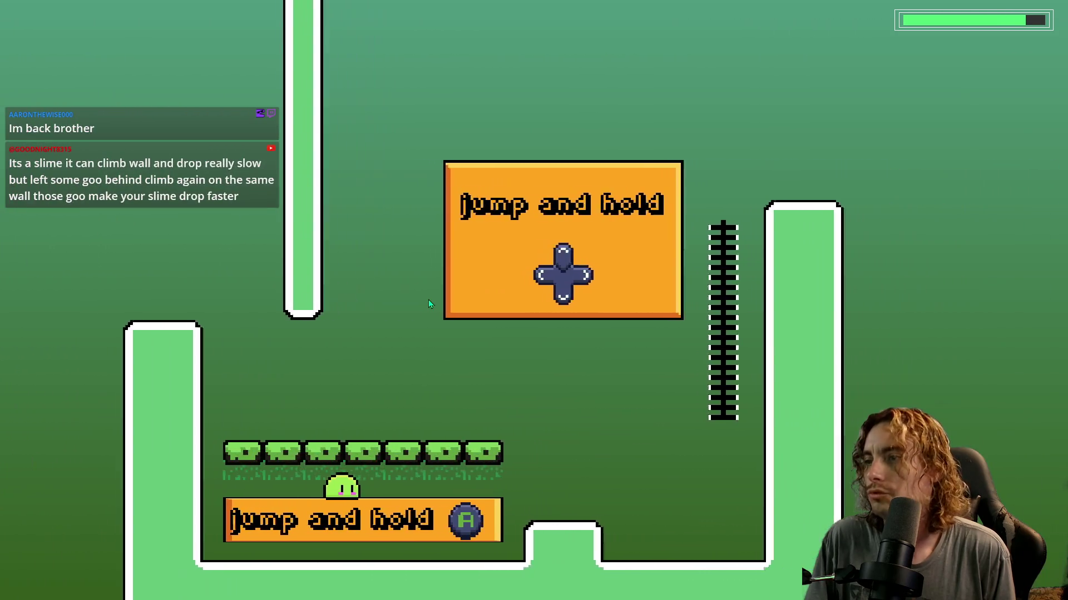
key("Right")
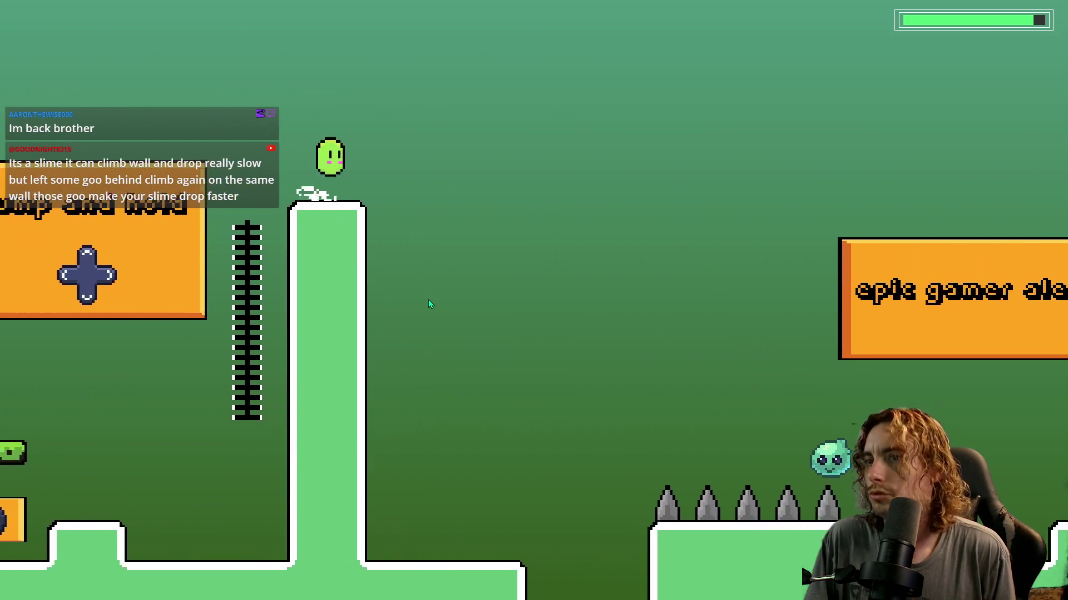
key("Right")
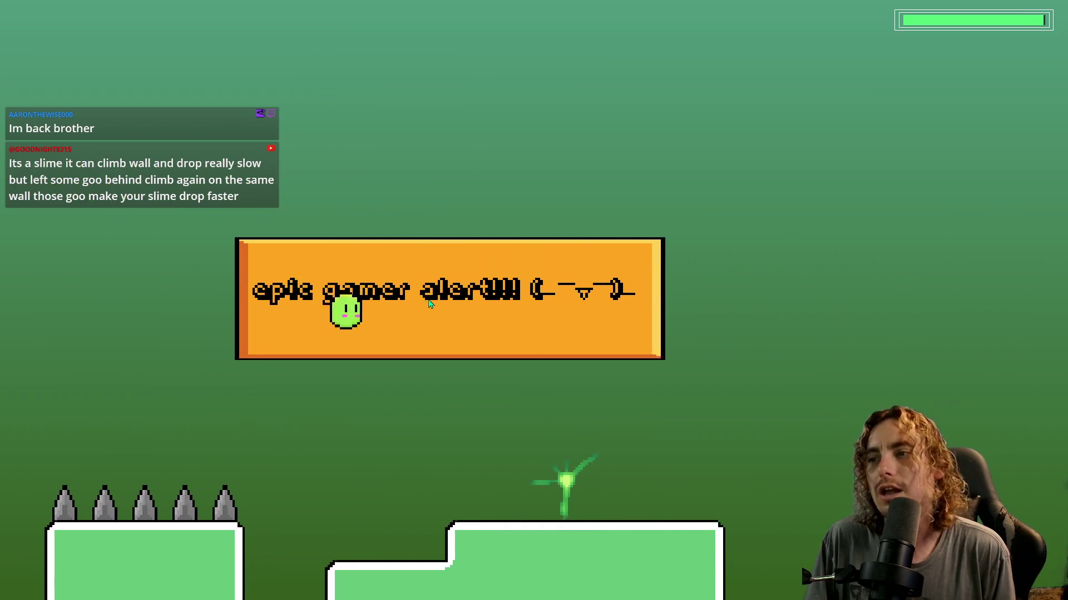
key("Right")
key("space")
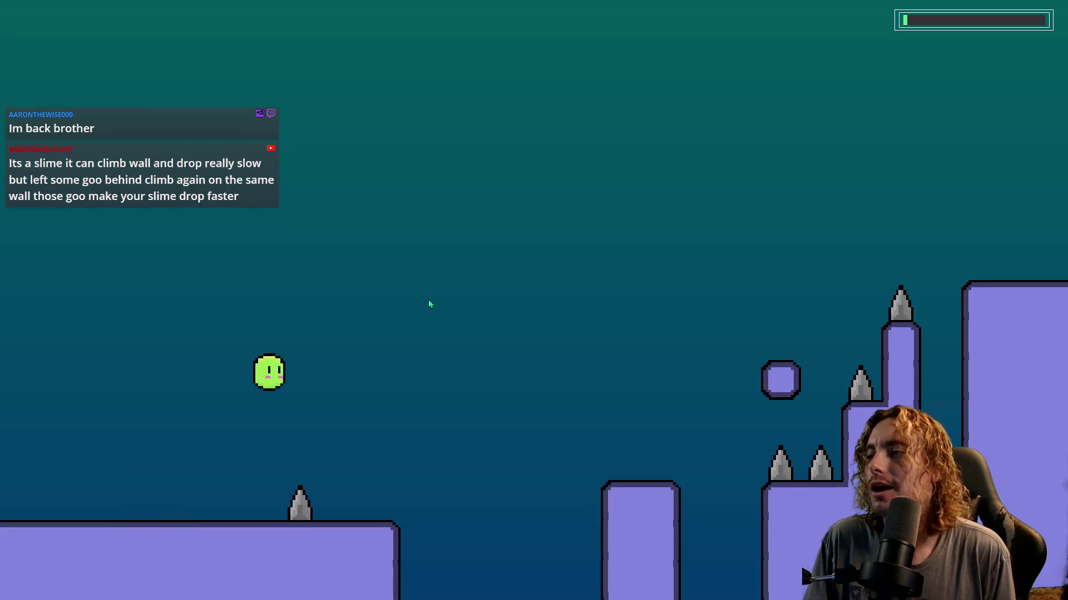
Play briefly through the purple-platform level until the slime respawns on the starting platform.
key("Right")
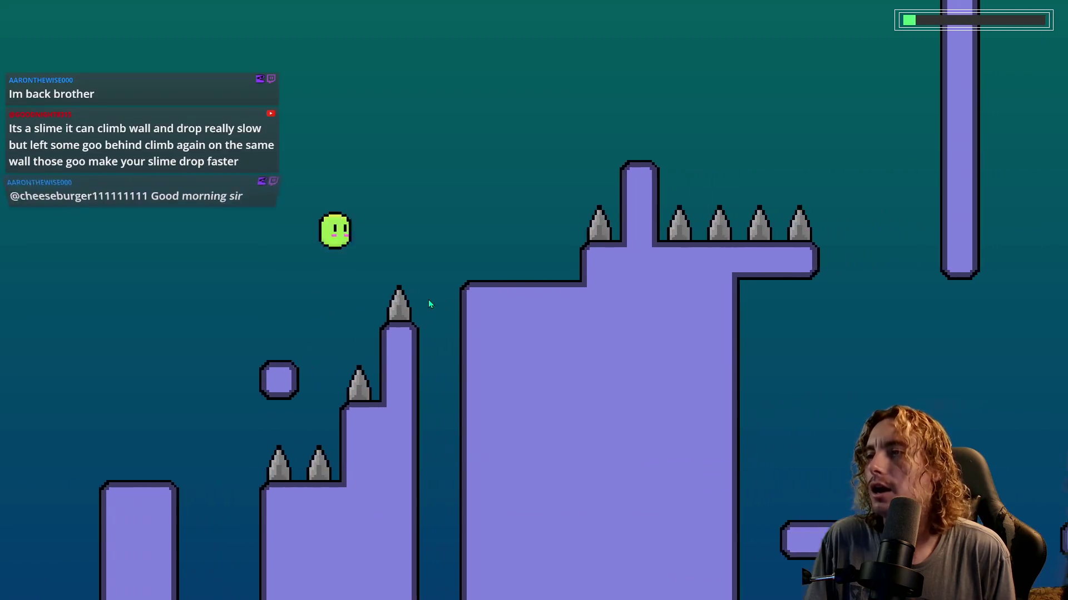
key("Right")
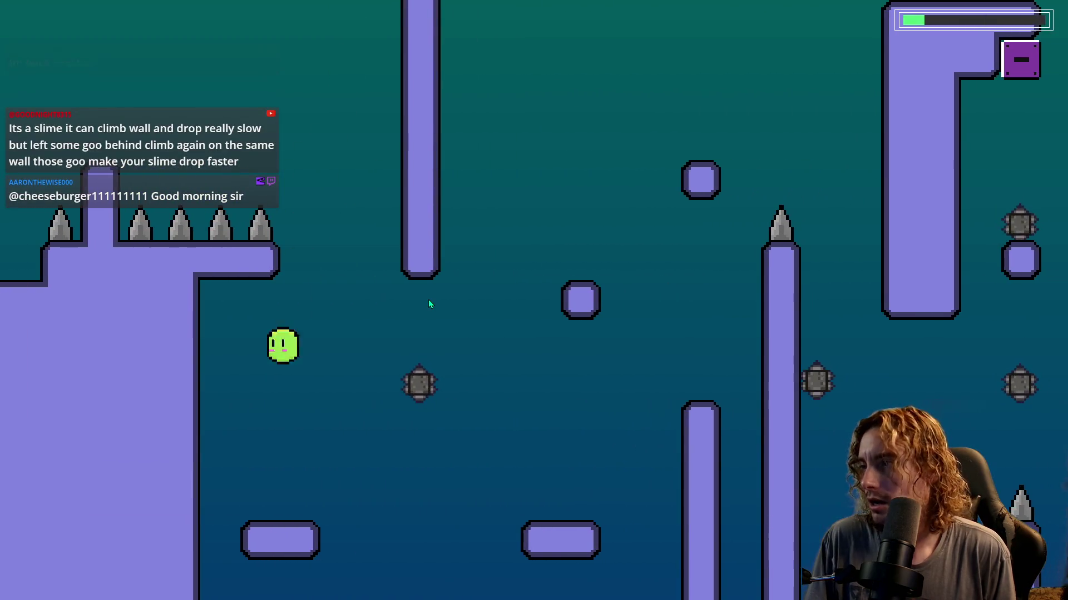
key("Right")
key("space")
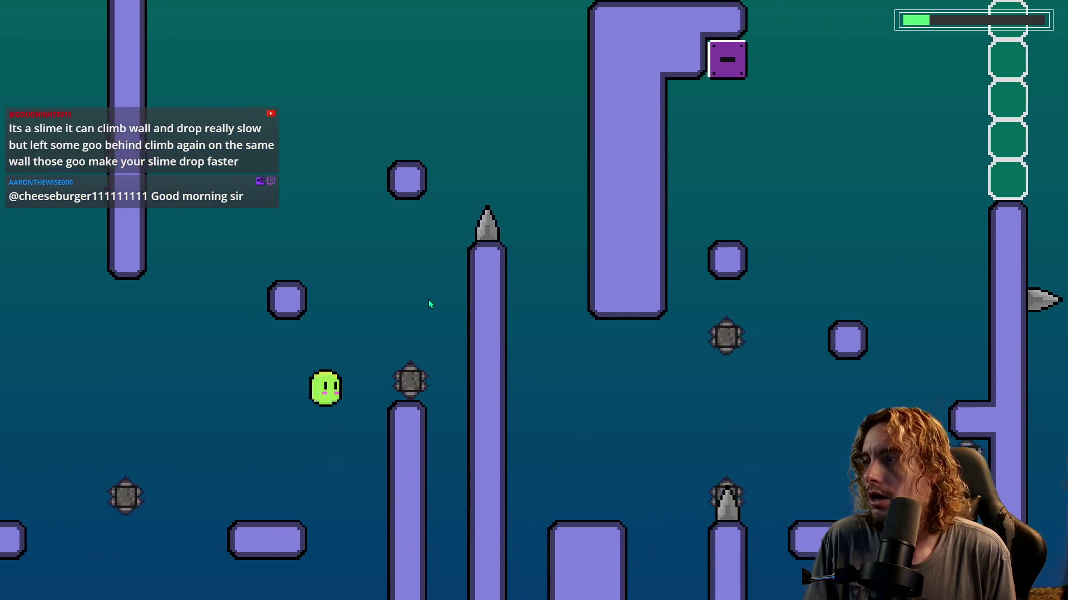
key("Right")
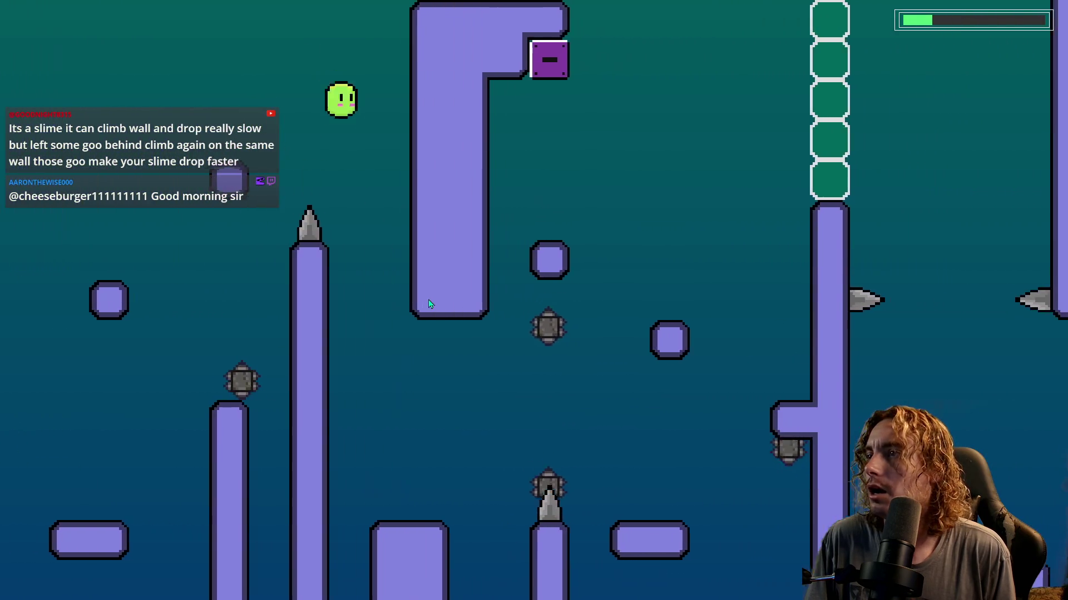
key("Right")
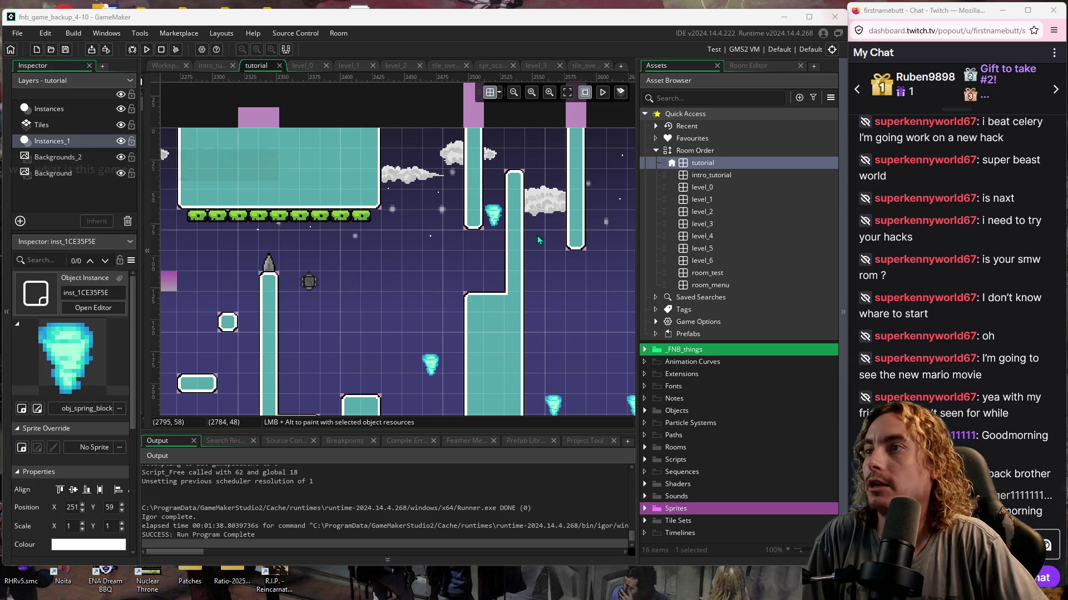
Quit GameMaker and the backup project, confirming the exit prompt.
left_click(421, 290)
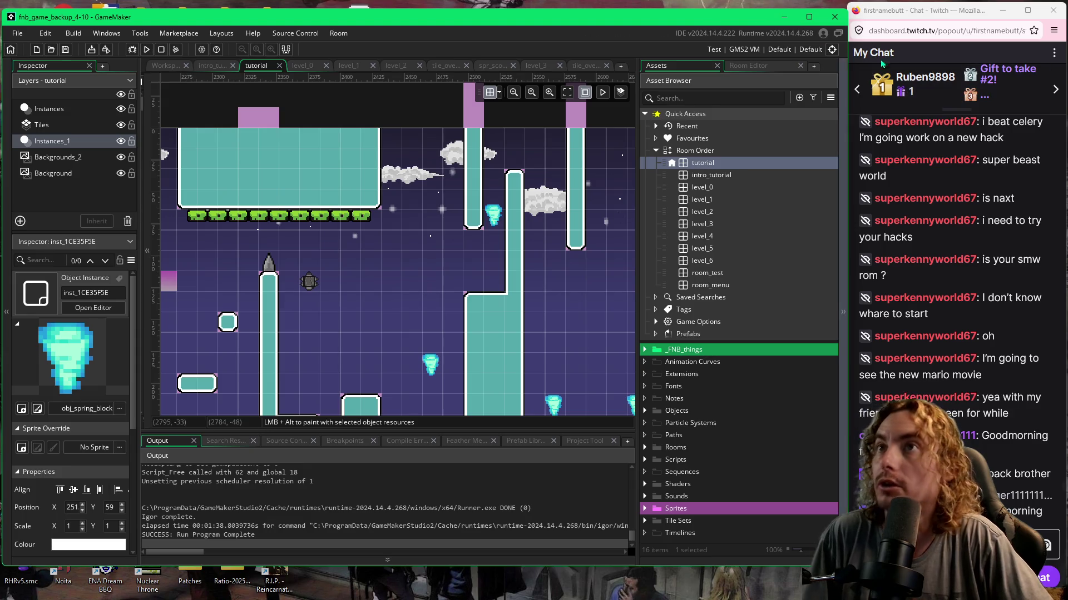
left_click(834, 17)
left_click(453, 315)
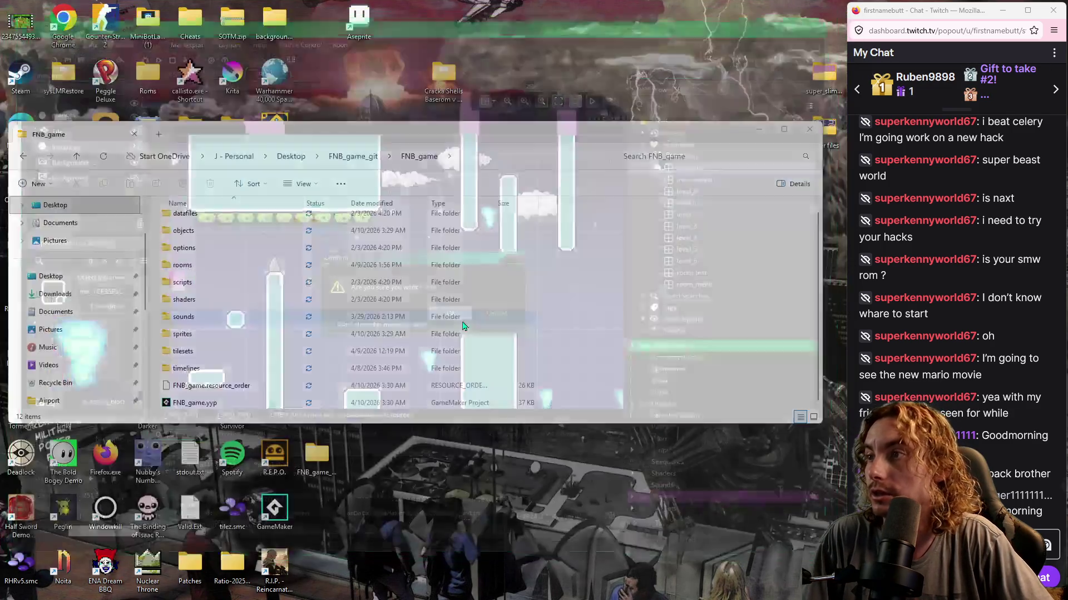
Open FNB_game.yyp from the FNB_game folder in File Explorer.
left_click(199, 405)
double_click(199, 406)
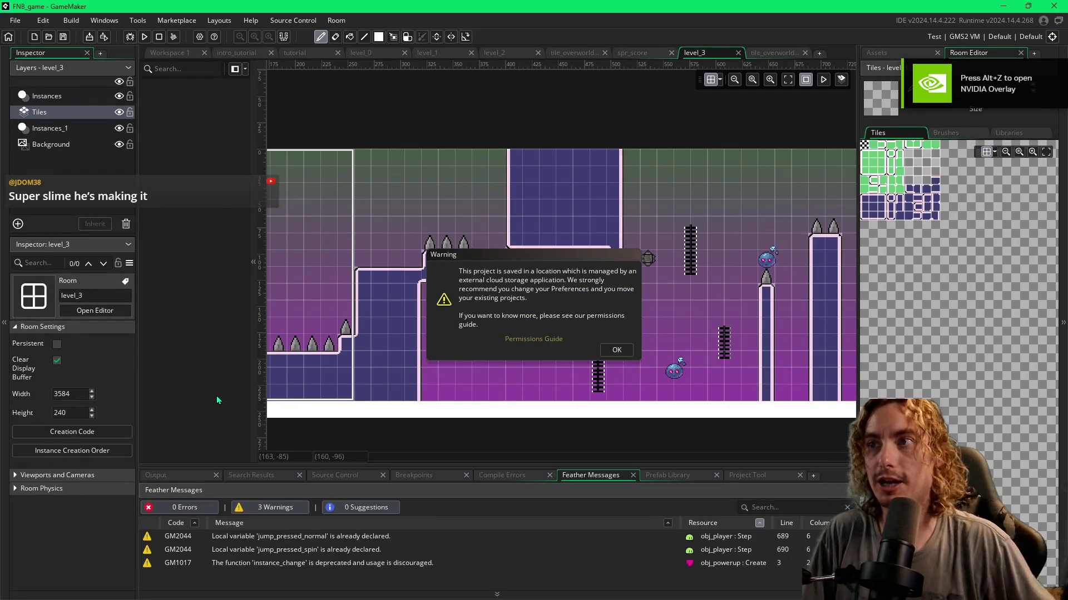
Dismiss the cloud-storage warning and scroll level_3 to its right end and back.
left_click(616, 350)
scroll(556, 317, "right", 10)
scroll(421, 317, "right", 15)
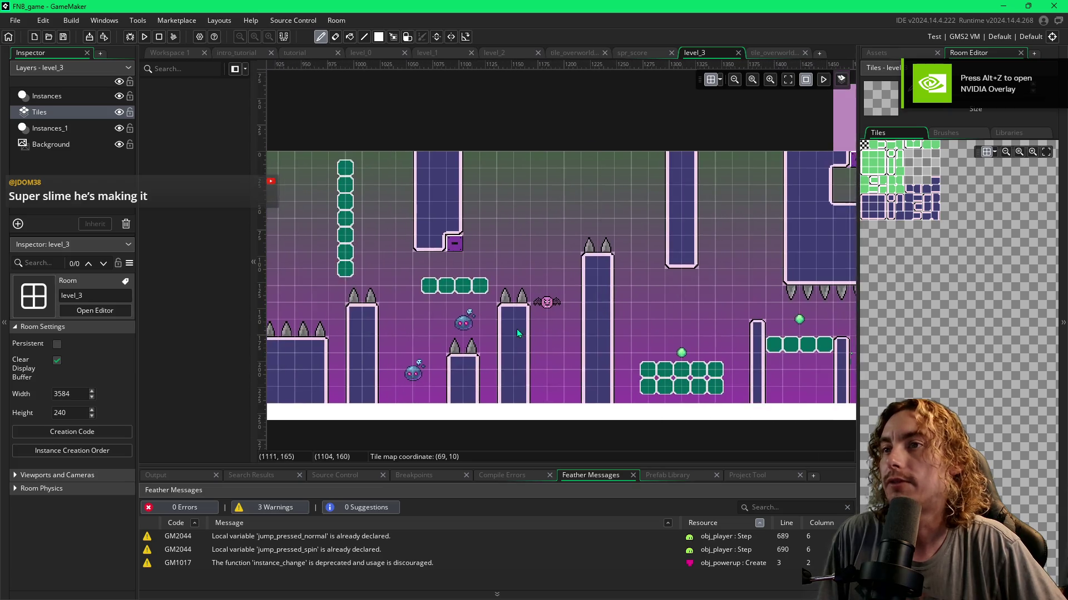
scroll(635, 354, "right", 20)
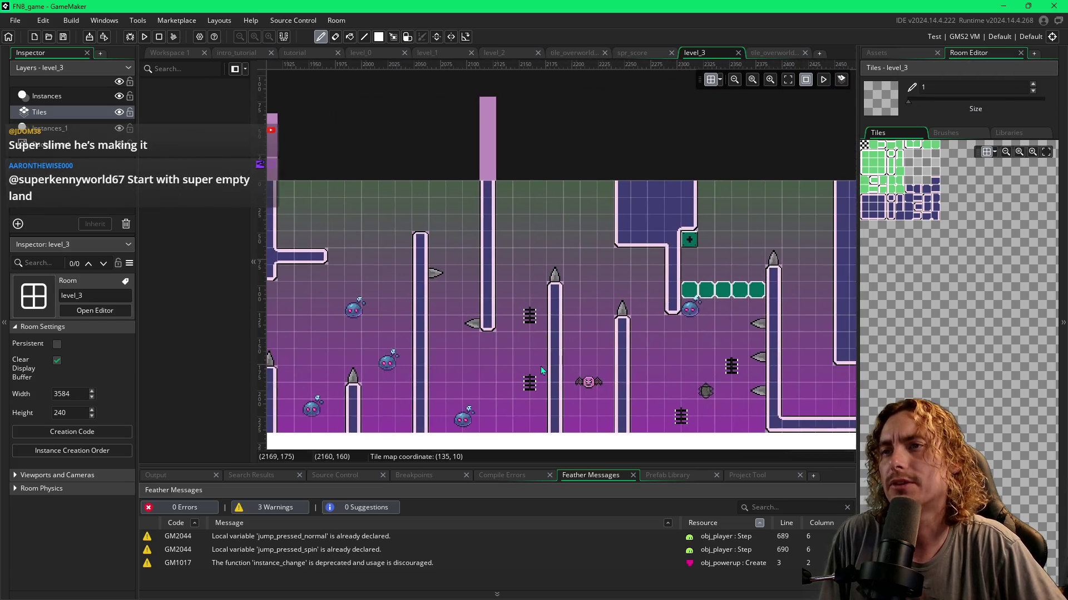
scroll(683, 373, "right", 5)
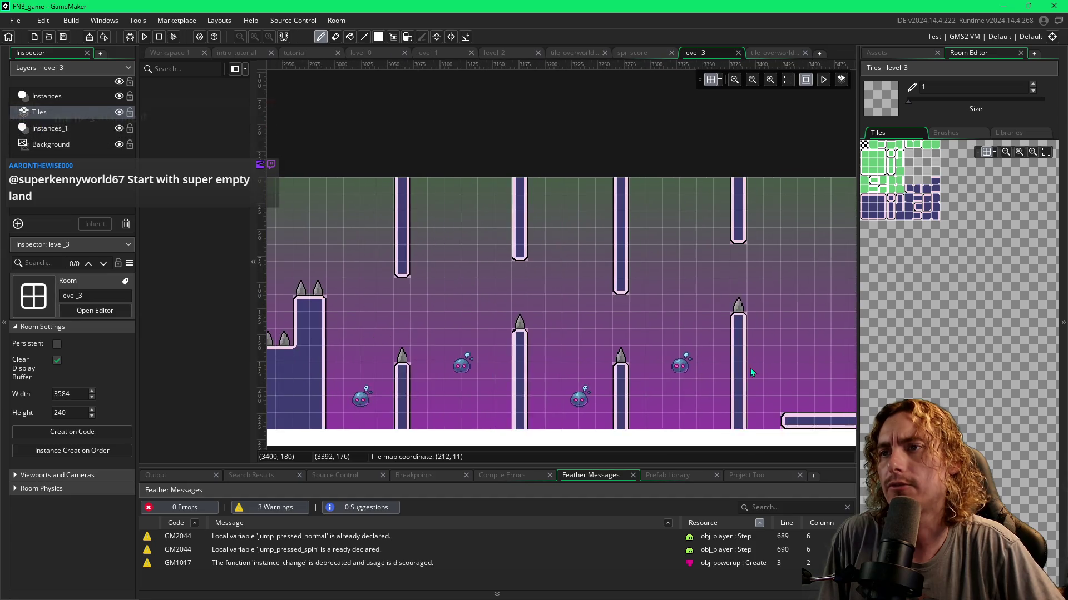
scroll(645, 367, "left", 9)
scroll(656, 346, "left", 17)
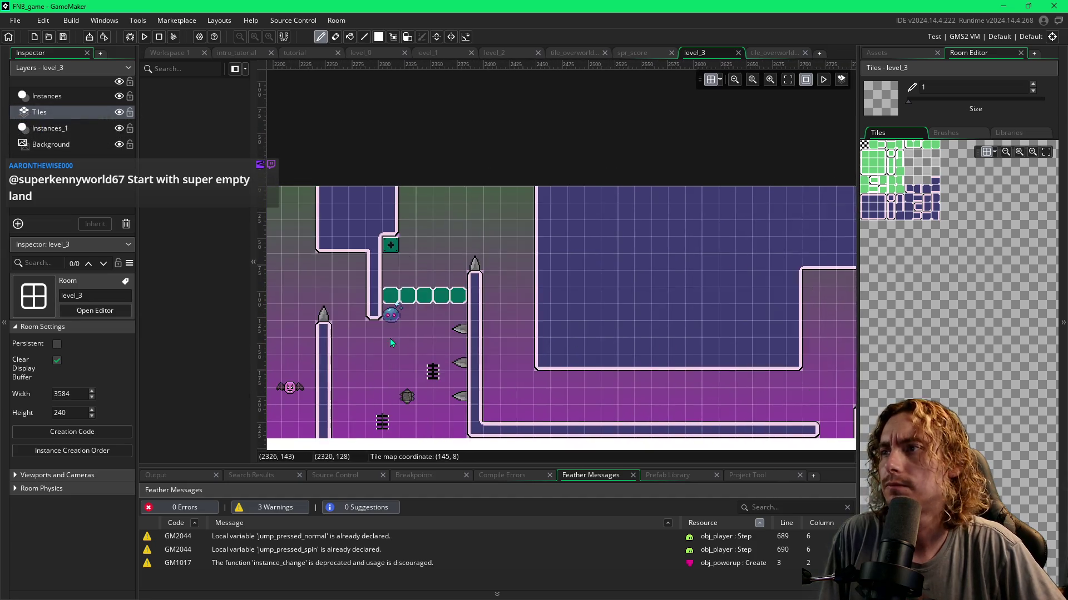
scroll(424, 353, "left", 15)
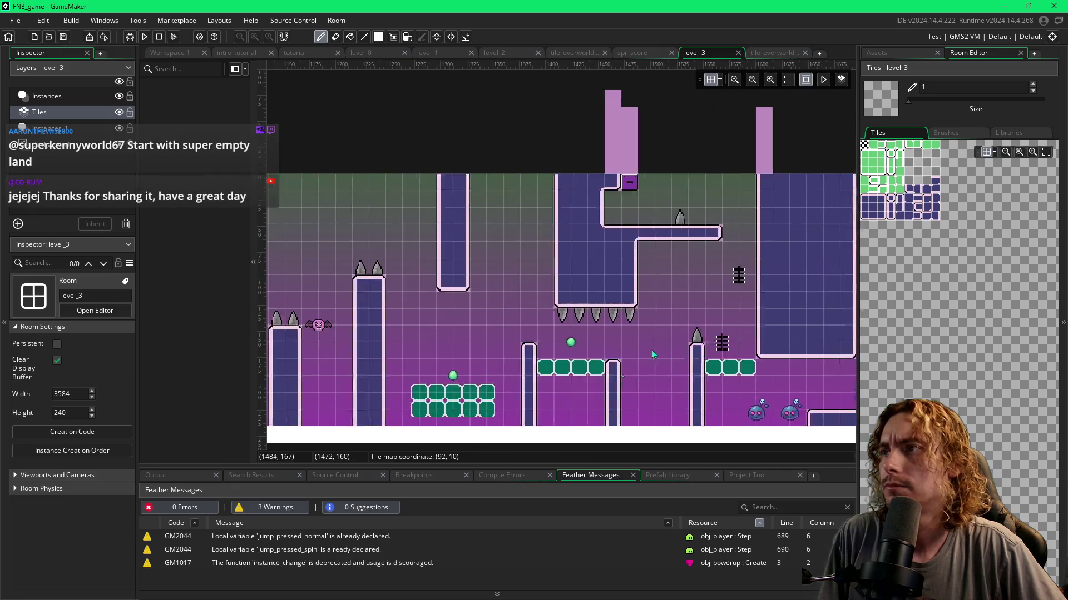
scroll(553, 338, "left", 18)
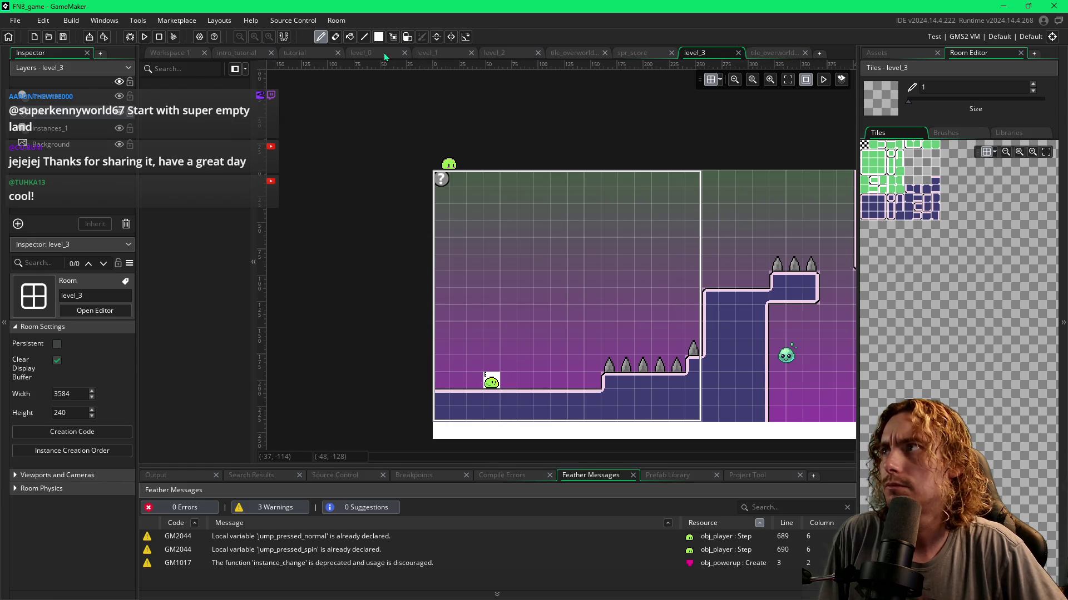
Switch to the intro_tutorial room and zoom in on its blue panel.
left_click(247, 56)
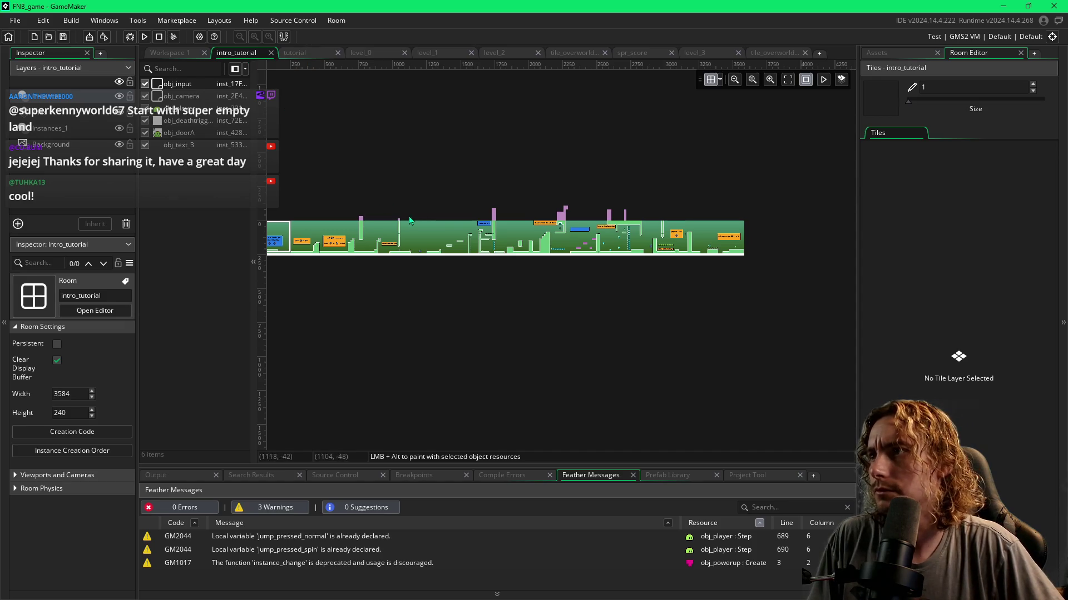
scroll(538, 225, "up", 3)
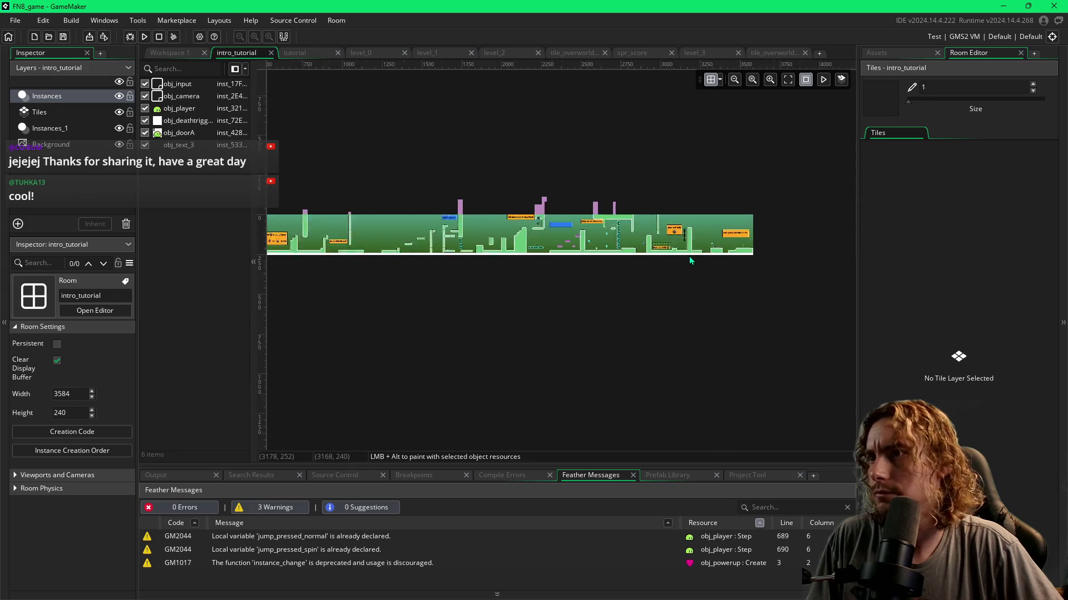
scroll(538, 226, "up", 4)
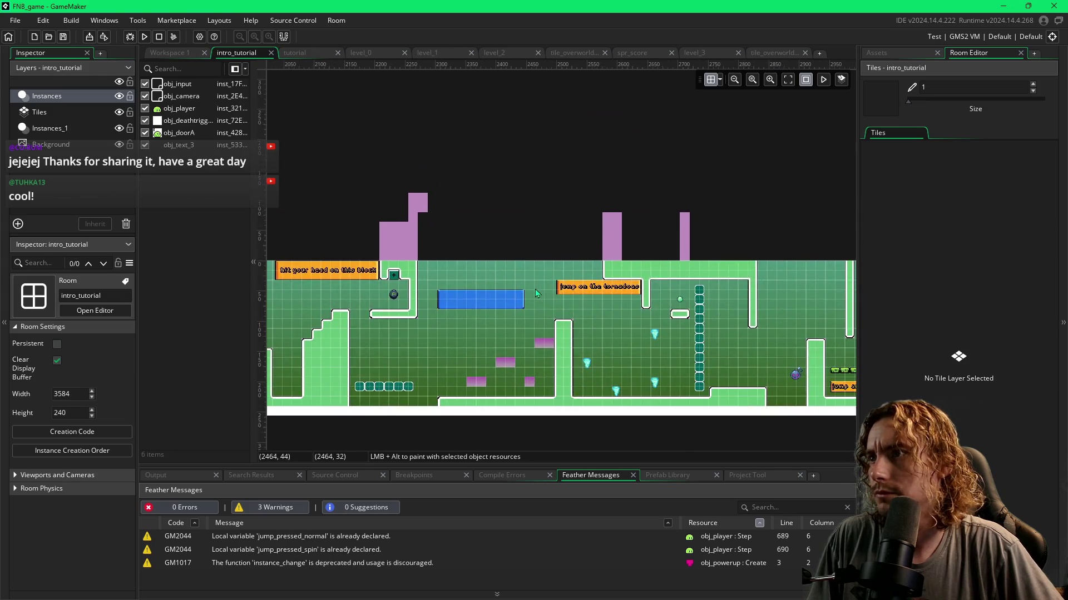
scroll(537, 305, "up", 2)
scroll(537, 305, "left", 2)
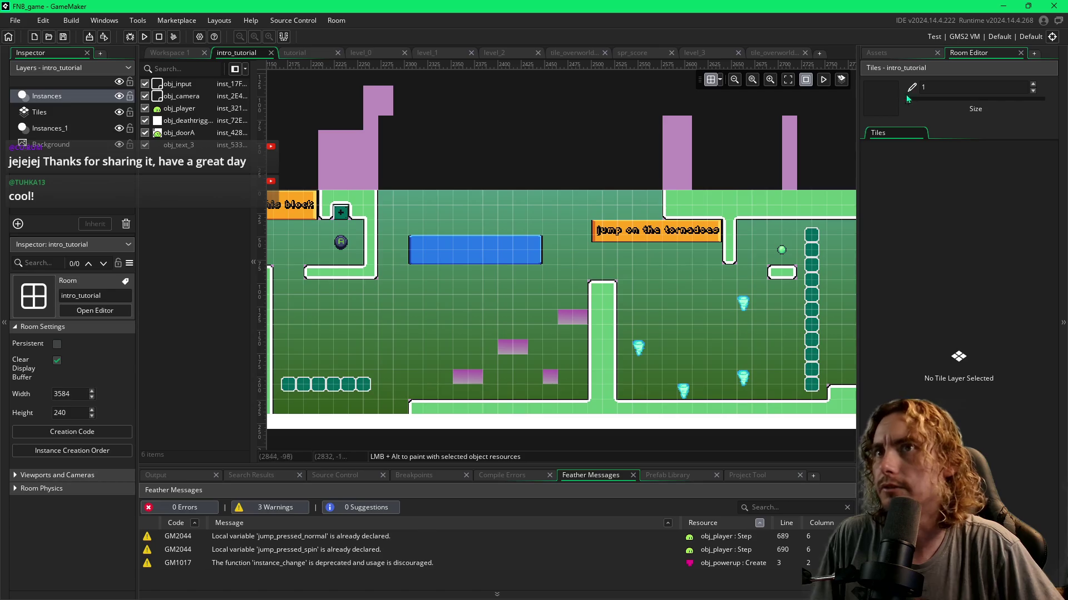
Locate obj_text_12 under _FNB_things > Tutorial > Text and drag it onto the blue panel.
left_click(884, 56)
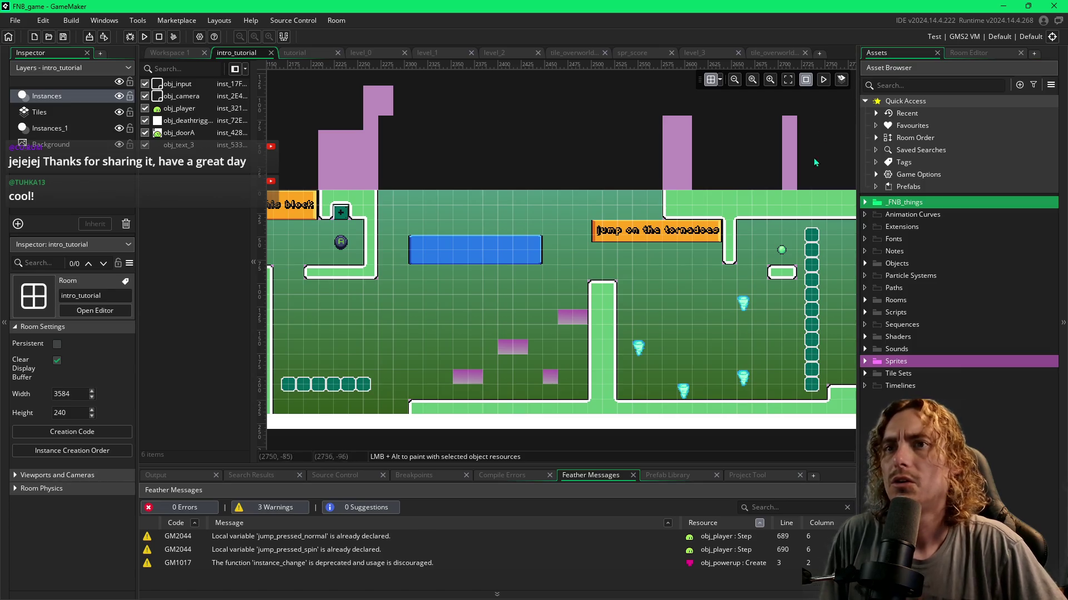
left_click(865, 203)
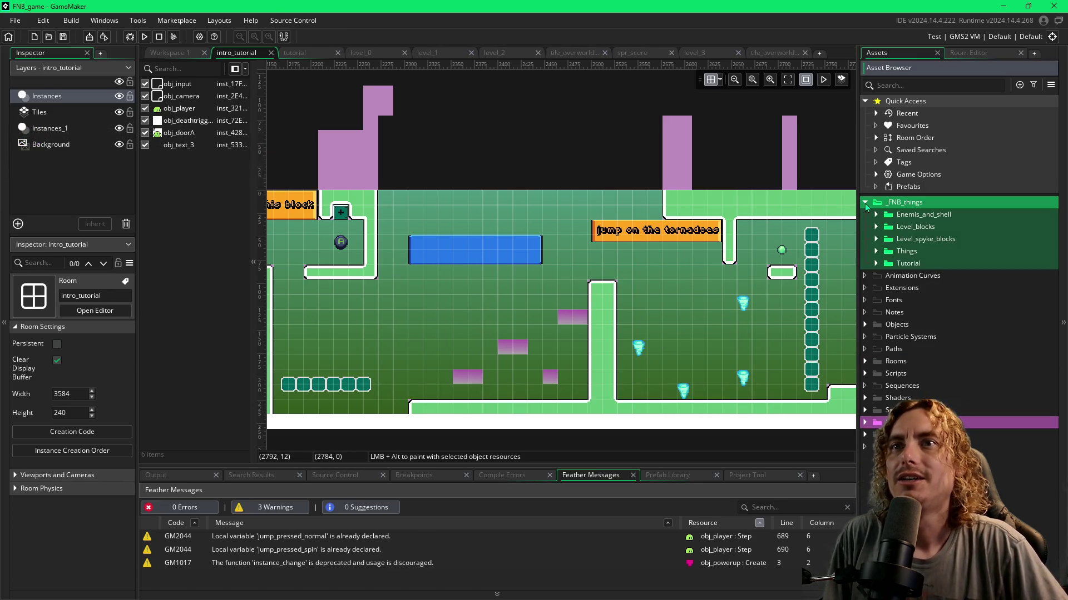
left_click(876, 265)
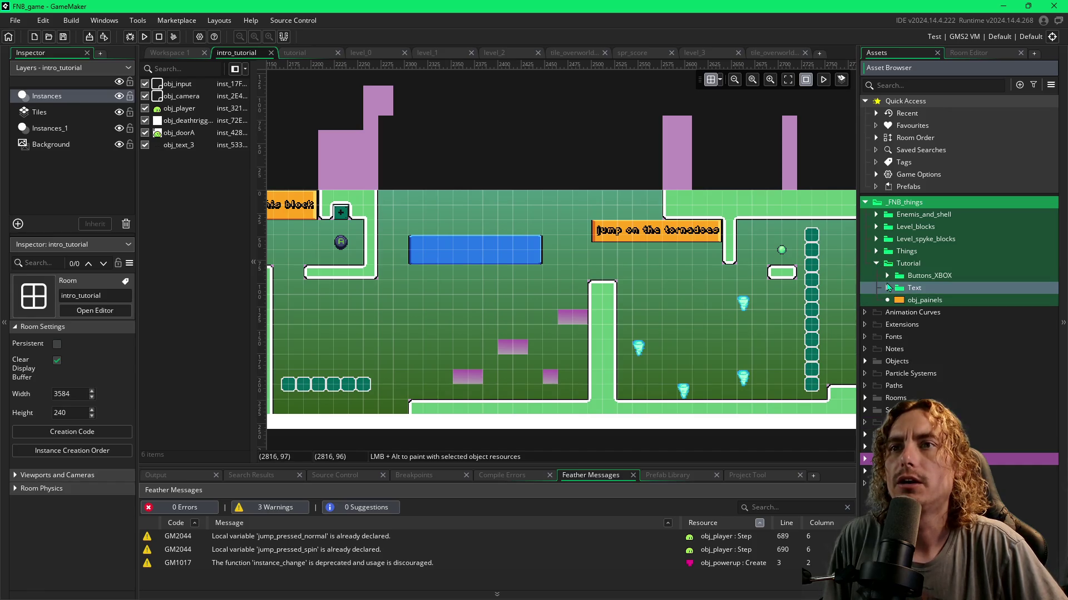
left_click(888, 288)
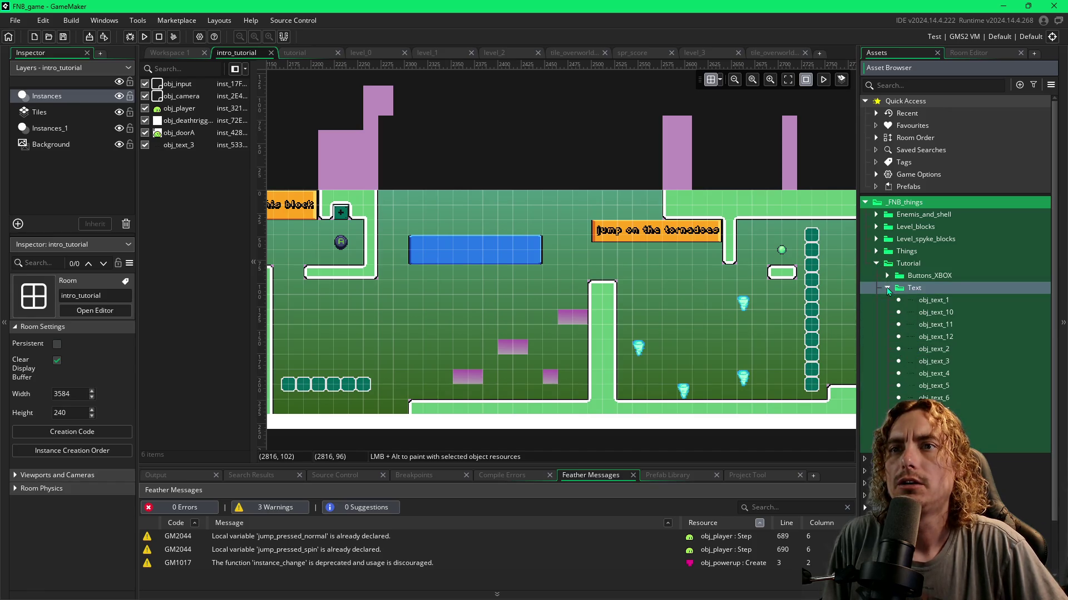
left_click(915, 338)
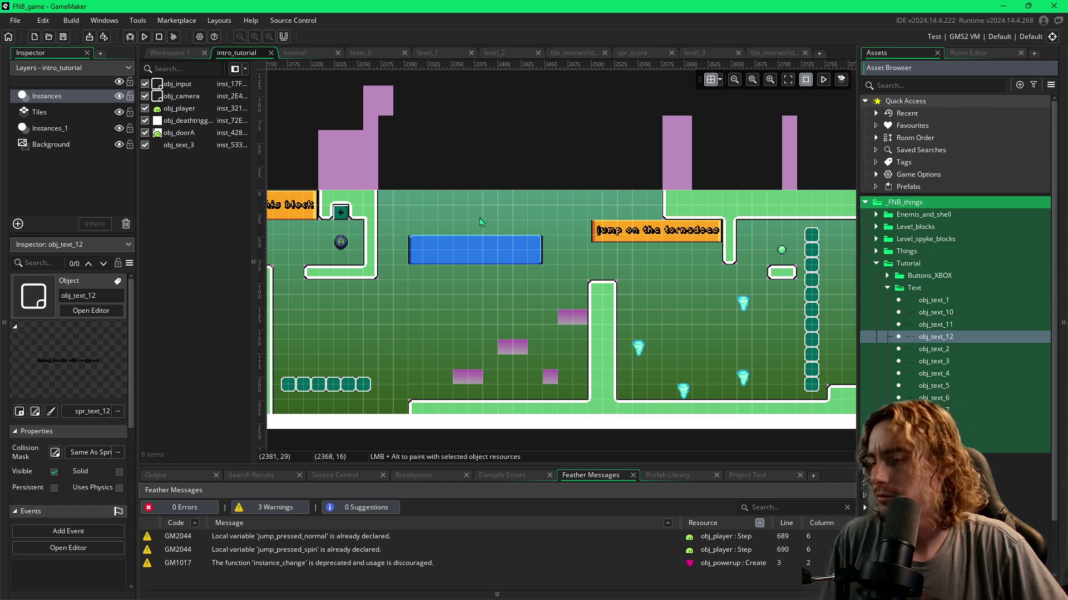
mouse_move(470, 218)
left_mouse_down()
mouse_move(467, 242)
mouse_move(452, 253)
left_mouse_up()
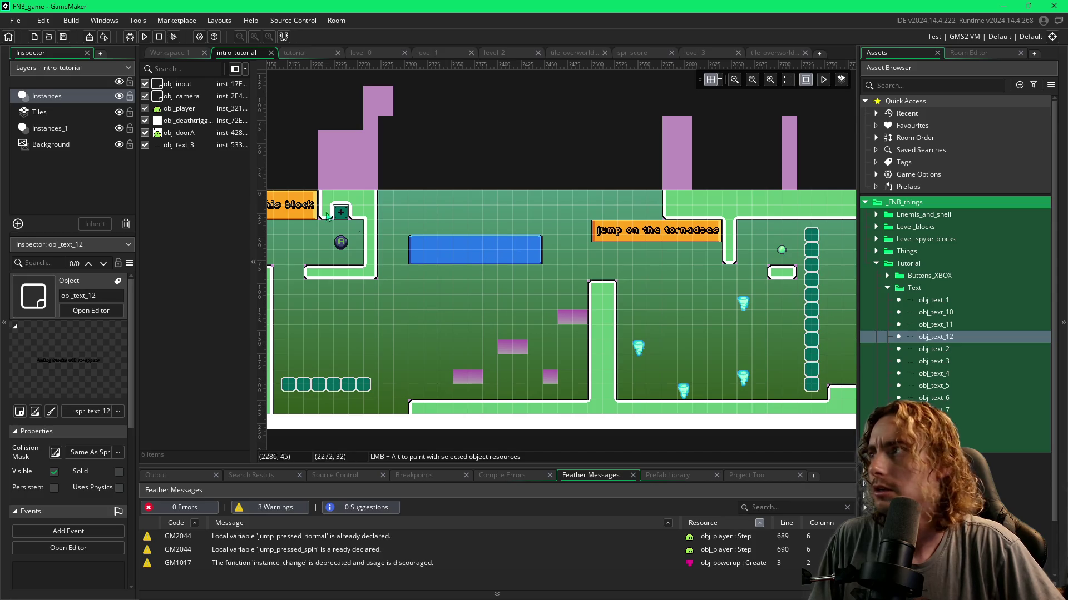
Stretch the blue panel wider on both sides to an X scale of 1.83.
left_click(66, 129)
left_click(481, 250)
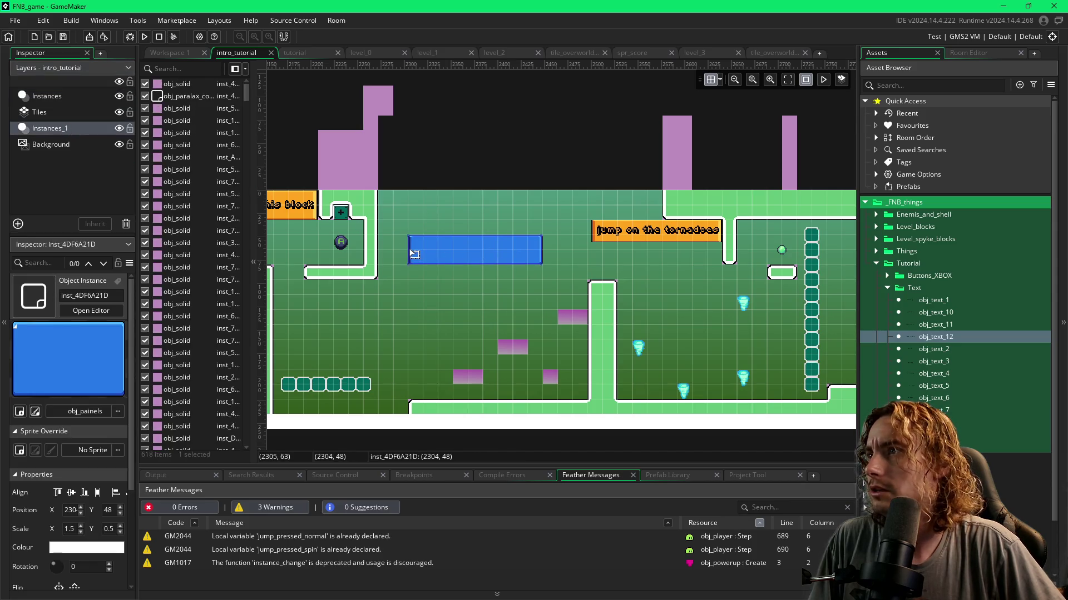
left_click_drag(409, 249, 395, 250)
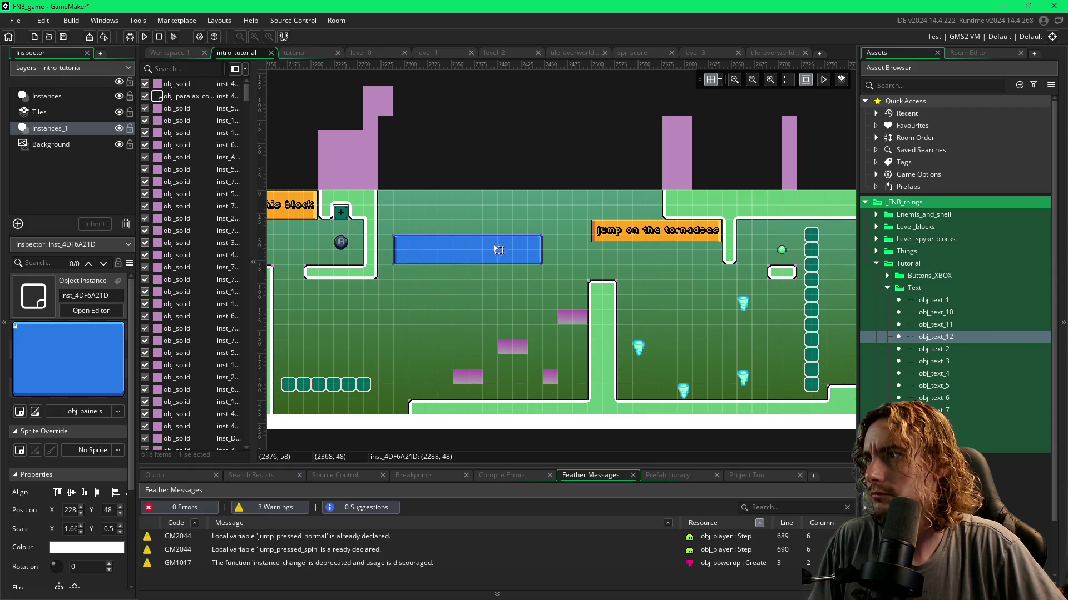
left_click_drag(542, 251, 548, 250)
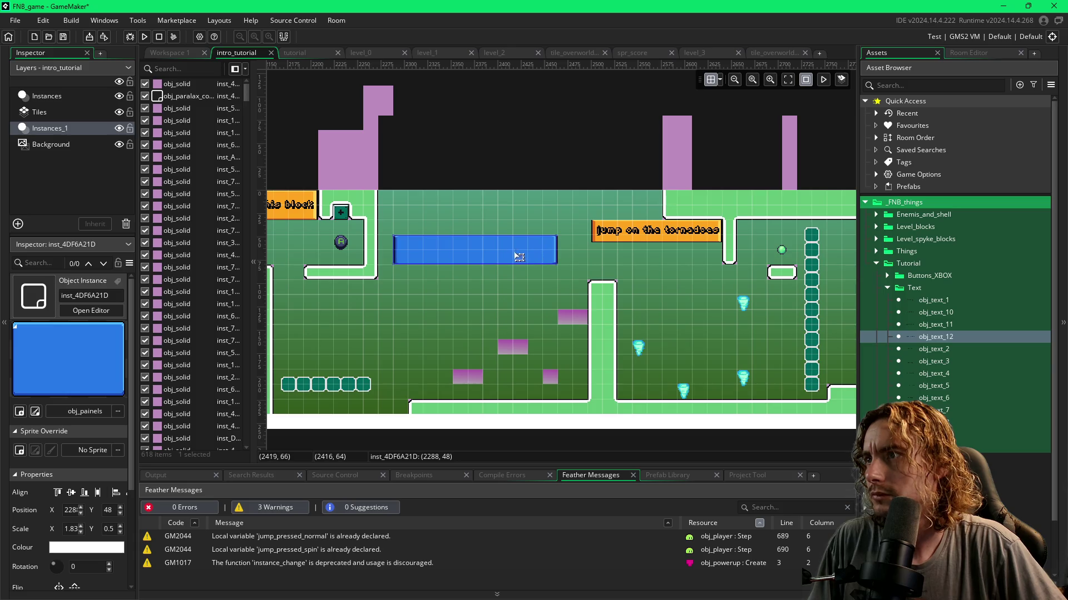
Place the 'fading blocks will re-appear' label on the panel, deselect, and save with Ctrl+S.
left_click(720, 82)
mouse_move(479, 249)
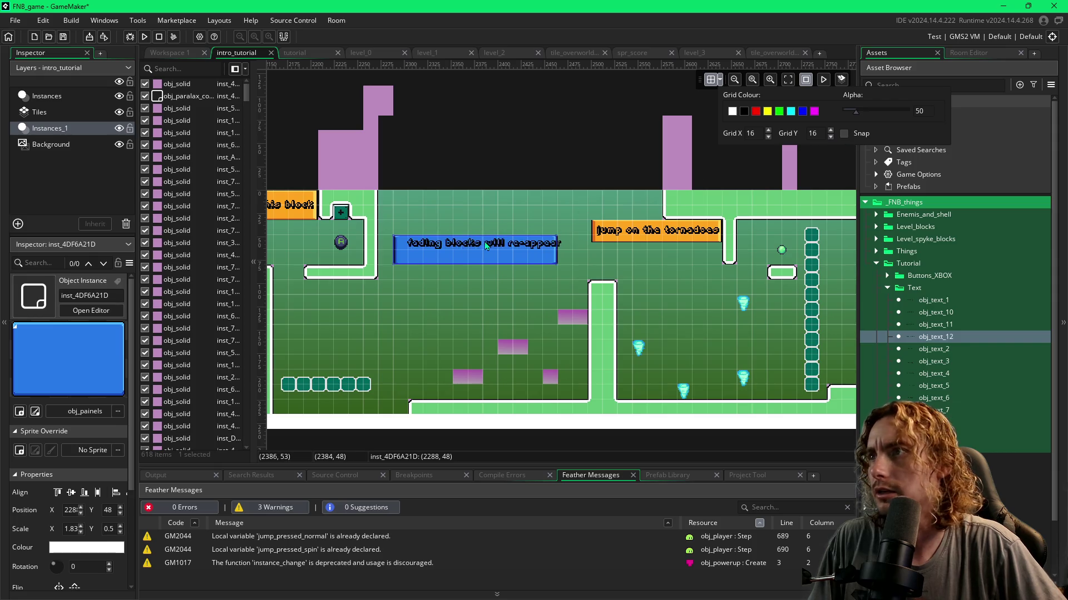
left_click(479, 250, "alt")
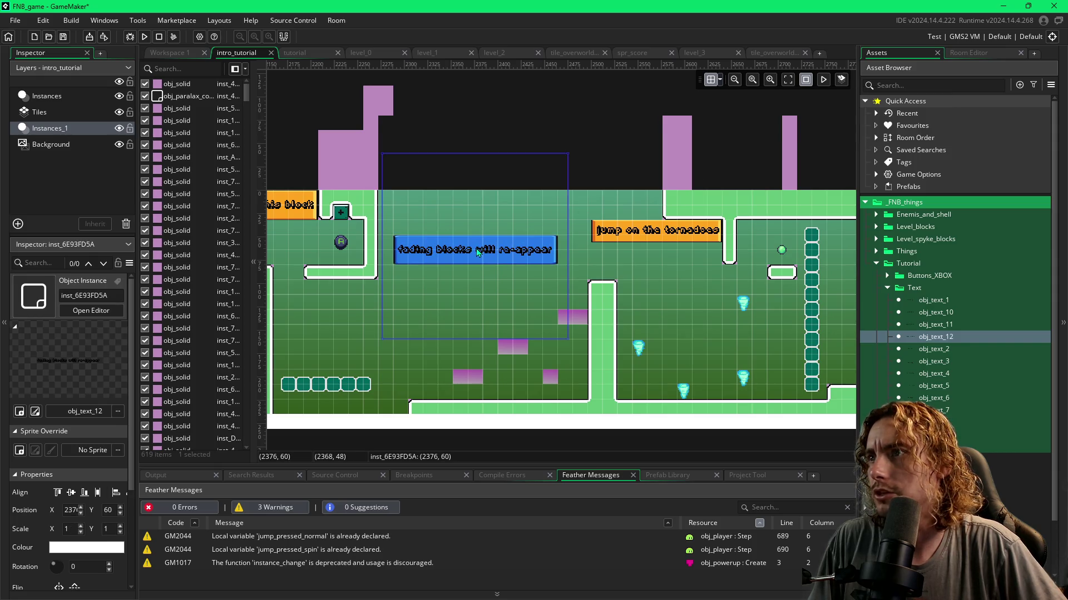
left_click(632, 255)
left_click(502, 133)
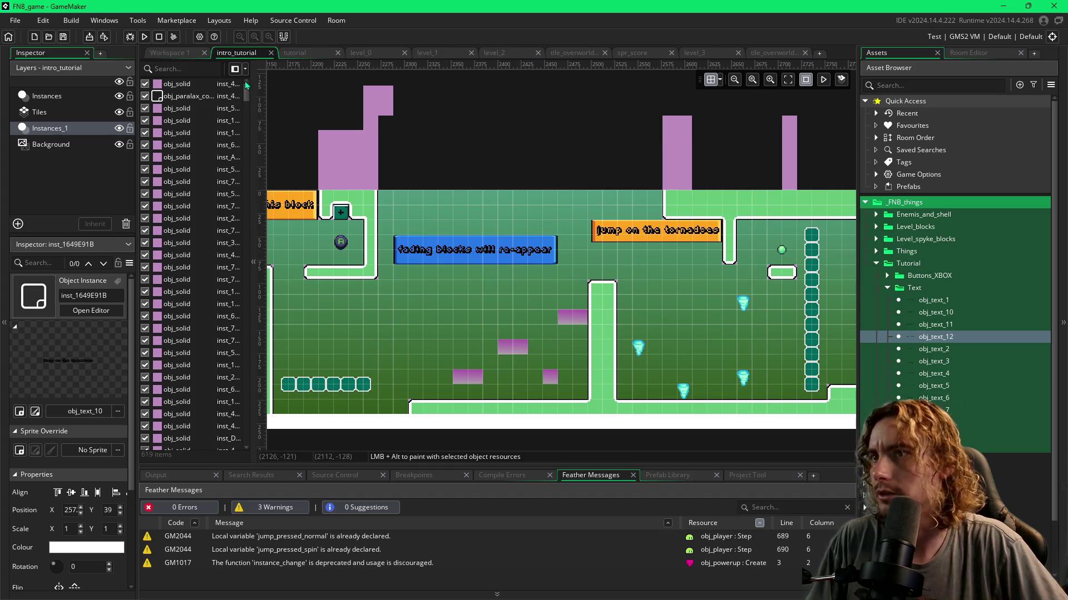
key("ctrl+s")
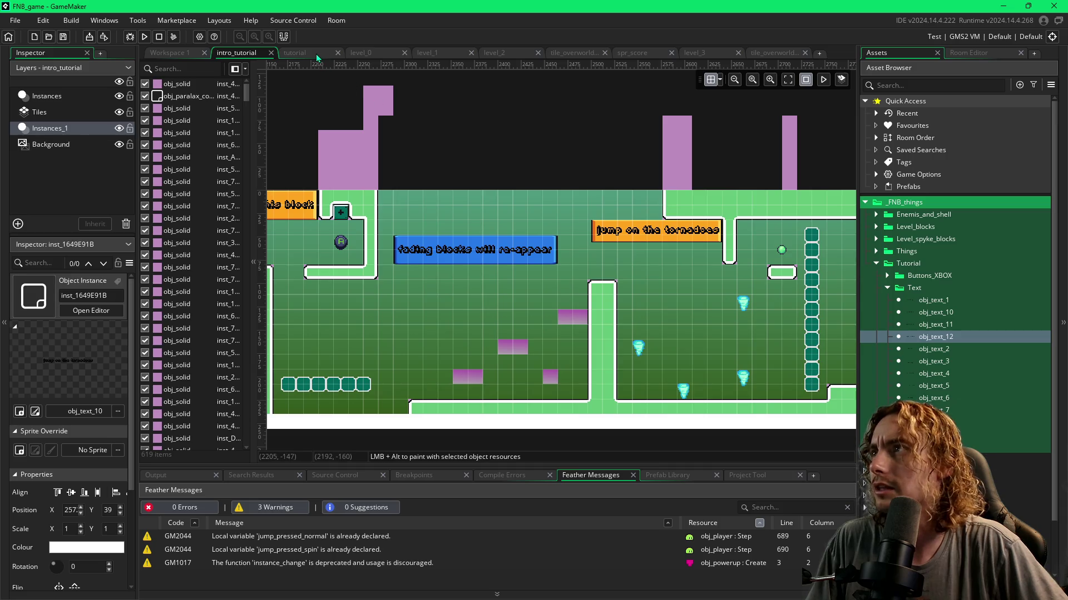
Scroll through the level_0 room from end to end.
left_click(376, 54)
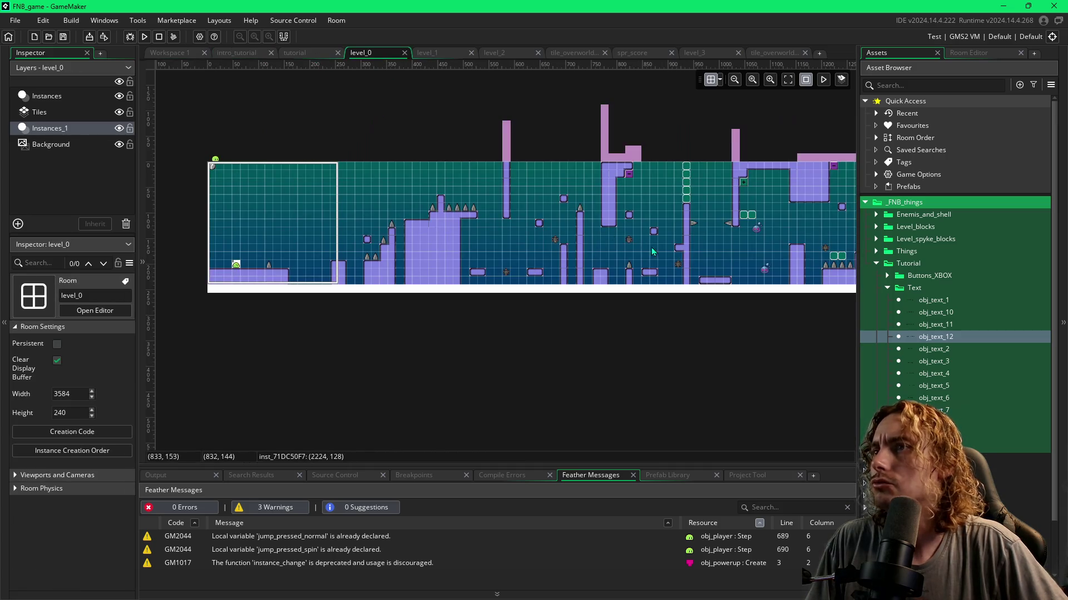
scroll(654, 252, "right", 10)
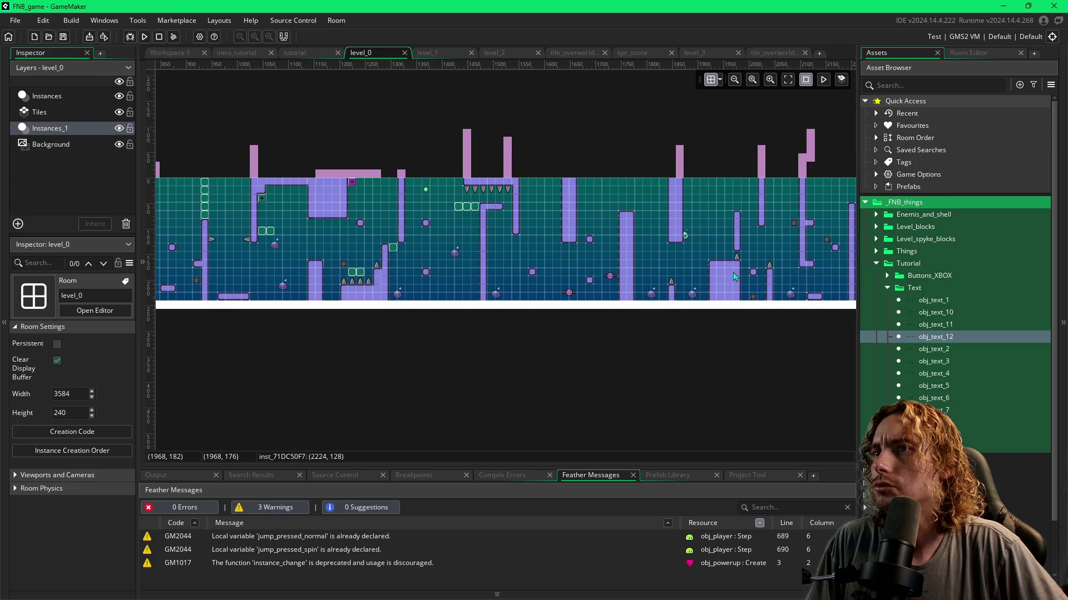
scroll(734, 276, "right", 10)
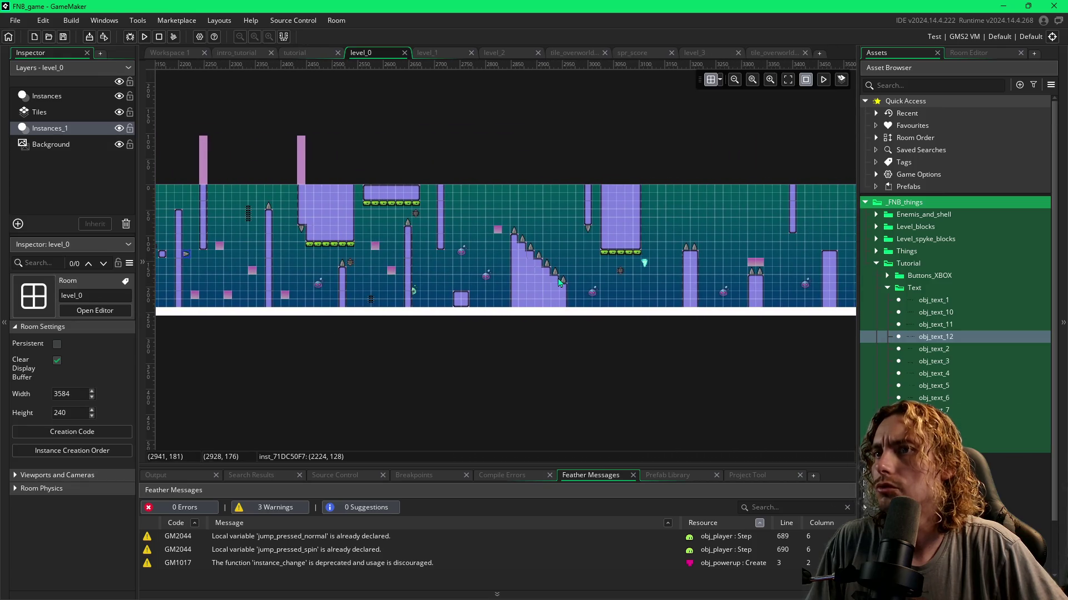
scroll(721, 280, "left", 12)
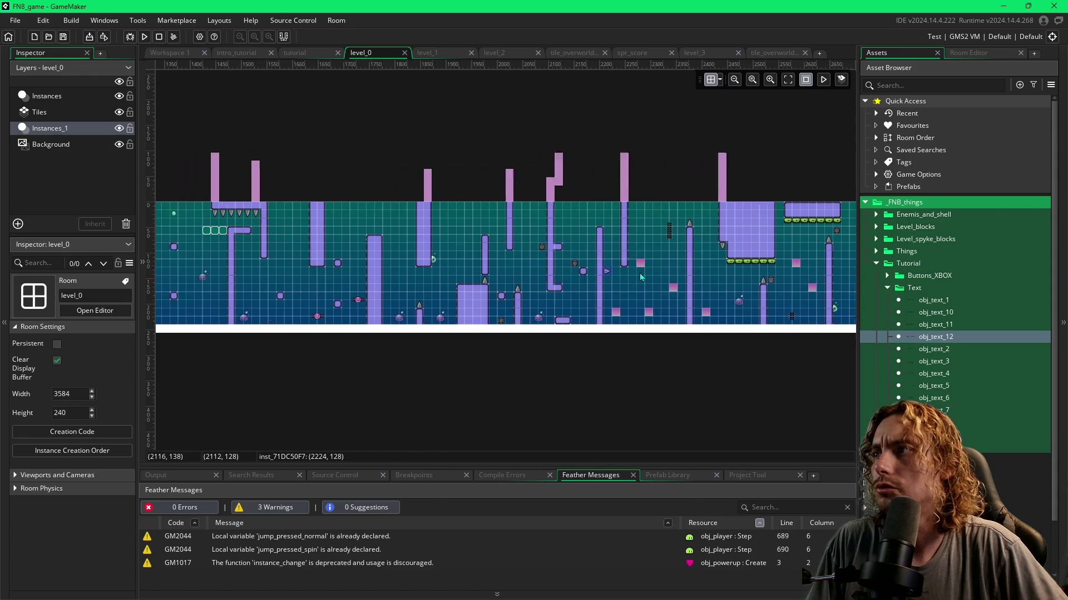
scroll(681, 275, "left", 6)
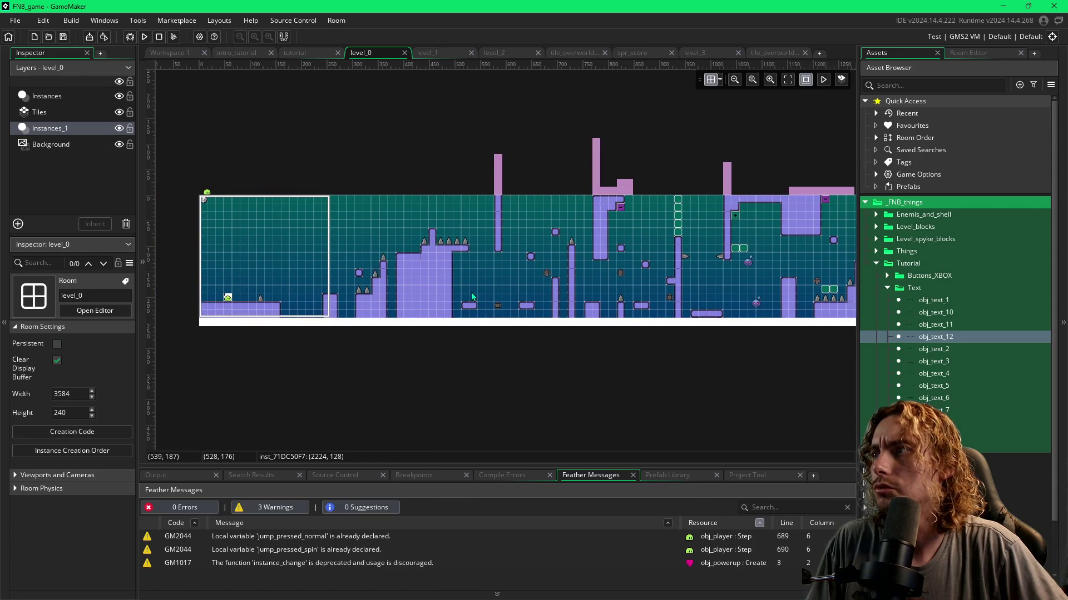
Look over level_1 and level_2, then return to the tutorial room.
left_click(446, 52)
scroll(702, 267, "up", 2)
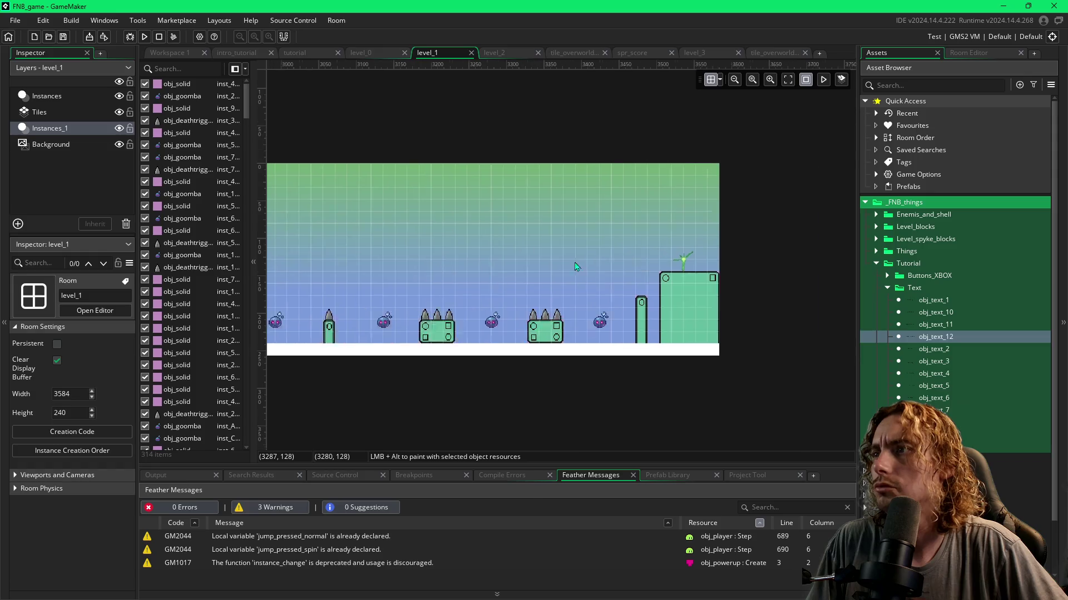
scroll(702, 267, "left", 4)
left_click(494, 52)
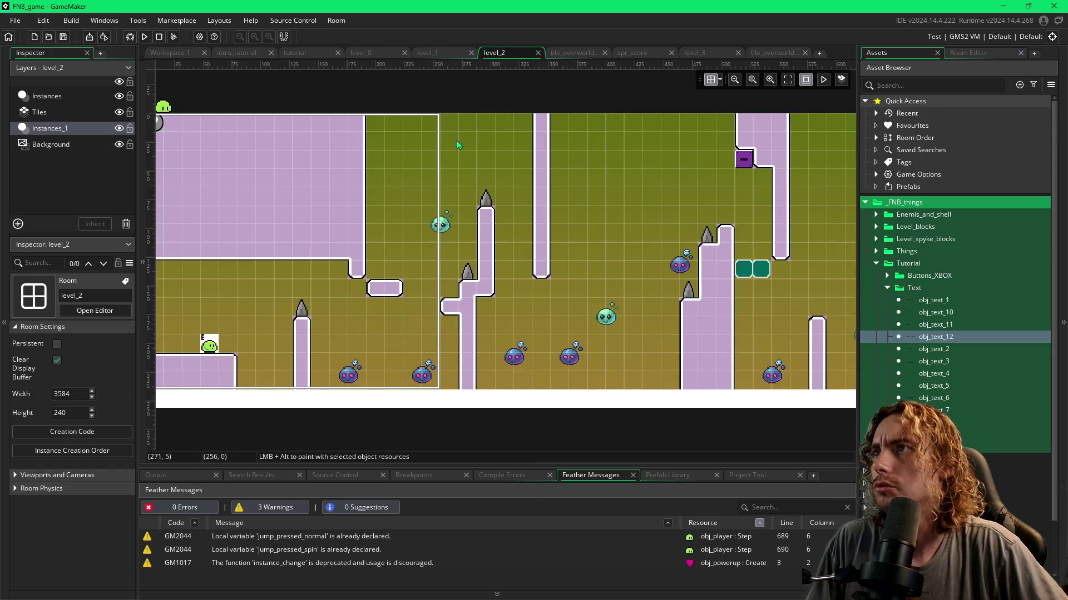
scroll(637, 284, "right", 10)
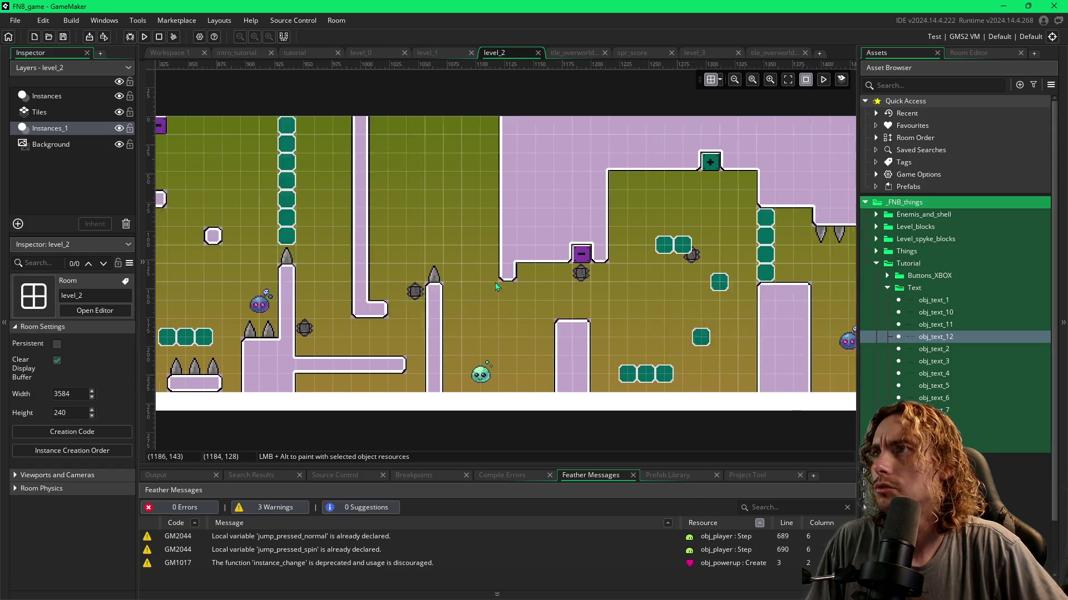
scroll(404, 289, "right", 15)
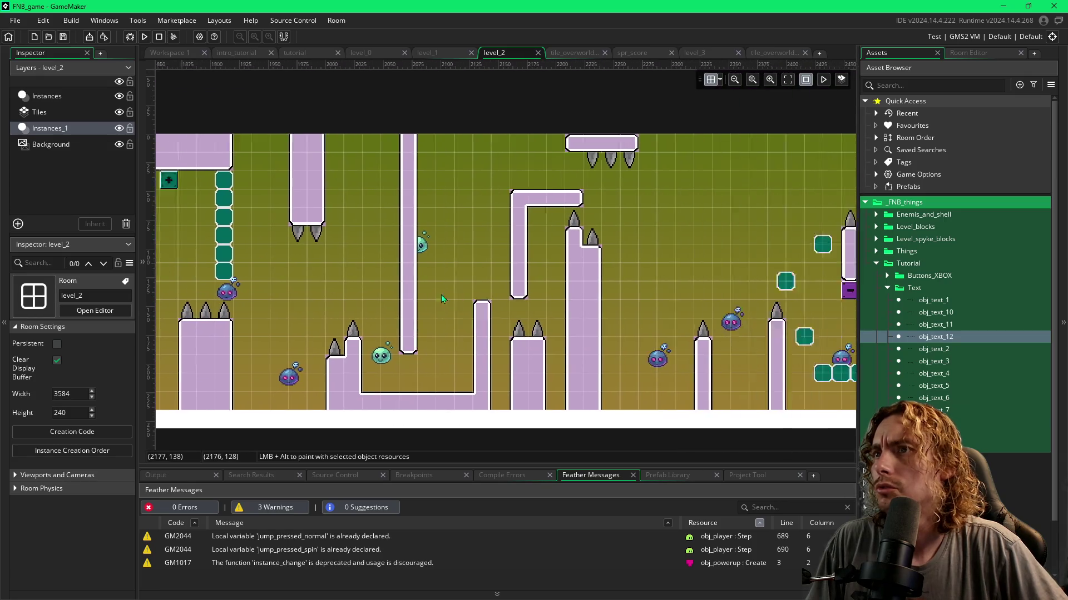
scroll(460, 294, "right", 15)
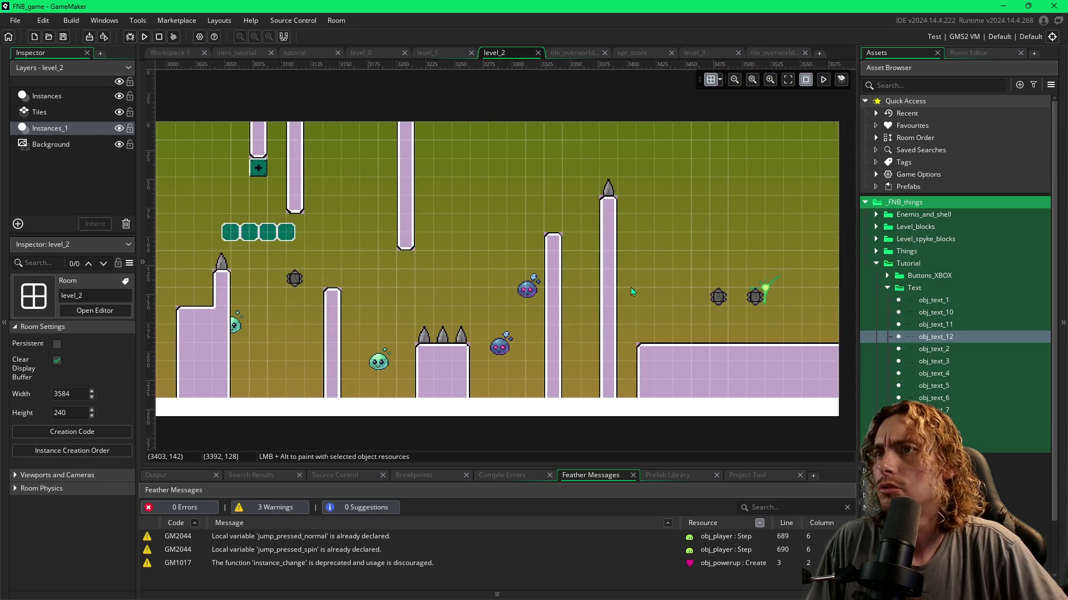
left_click(294, 54)
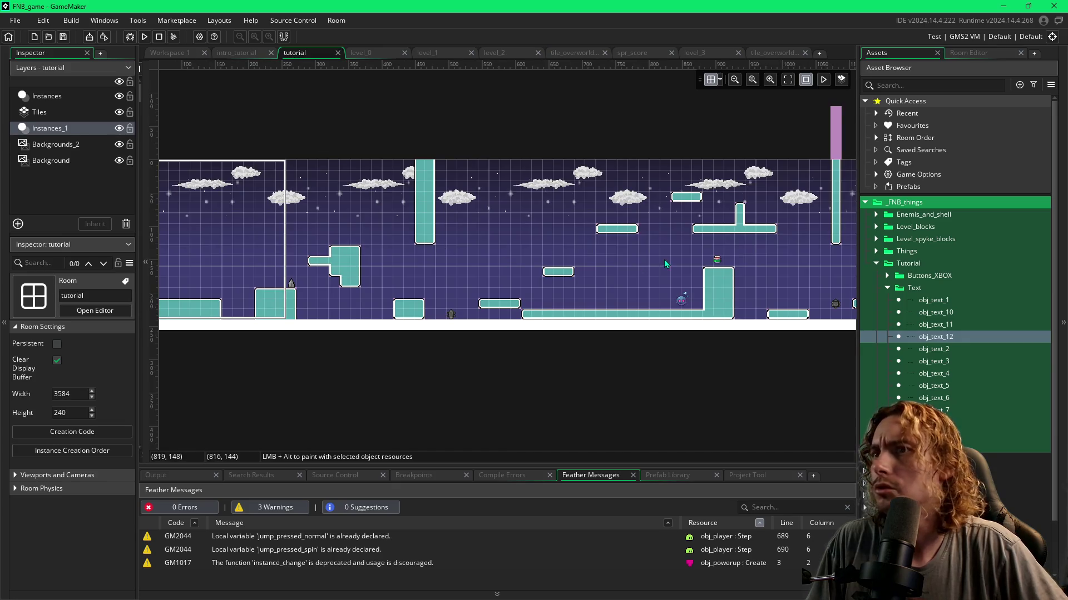
Zoom in on the upper tornado between the pillars and move it up one grid cell.
scroll(665, 263, "right", 20)
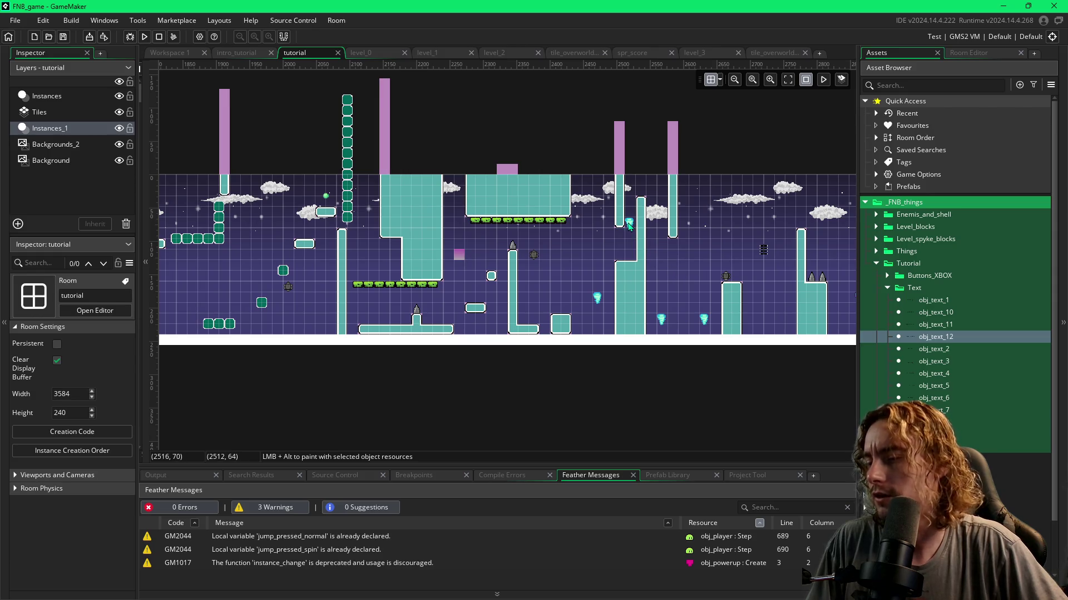
scroll(628, 224, "up", 3)
scroll(629, 224, "up", 1)
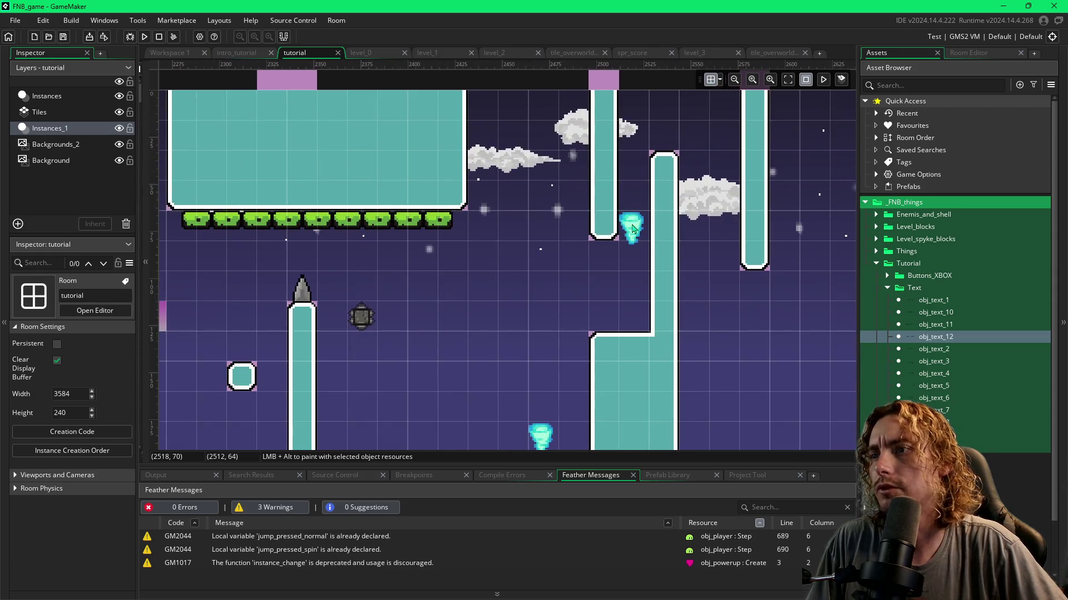
left_click(637, 230)
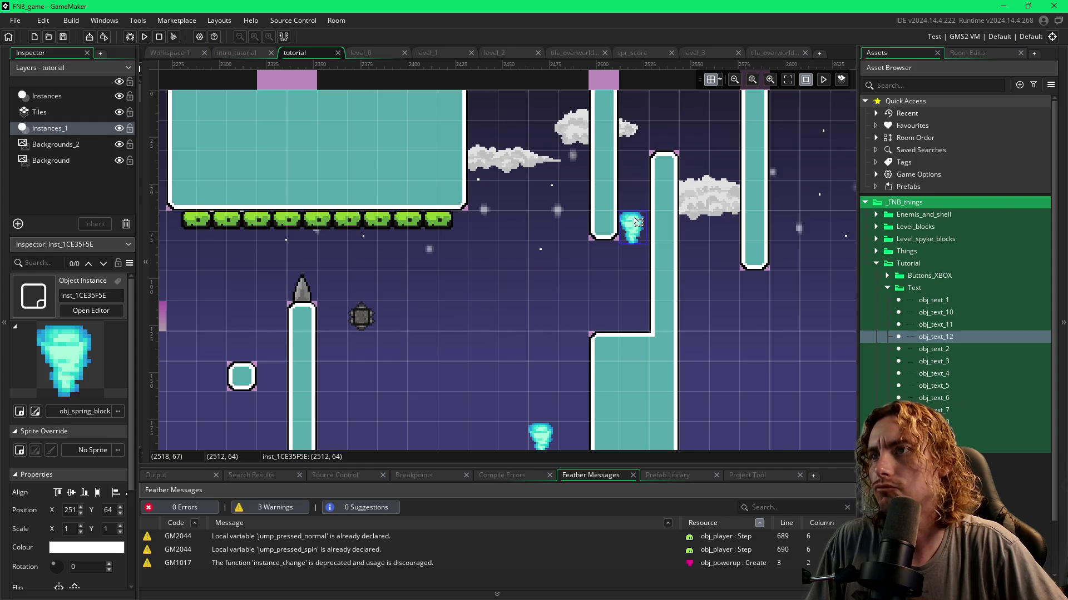
left_click_drag(638, 222, 639, 214)
Disable grid snap, fine-position the tornado near 2513, 60, save, and quit GameMaker.
left_click(720, 79)
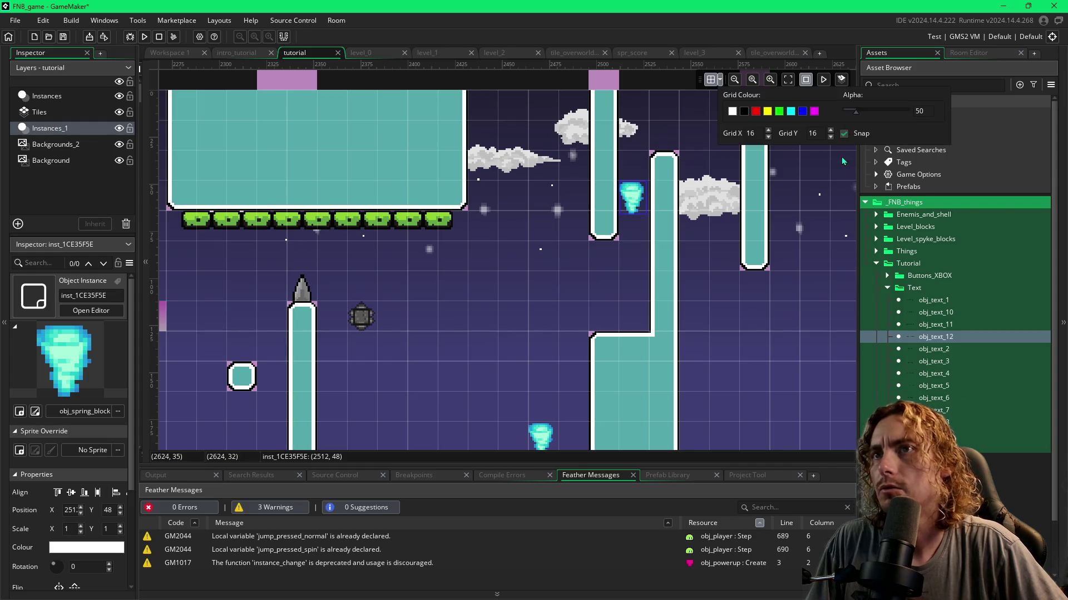
left_click(643, 209)
left_click_drag(643, 208, 638, 230)
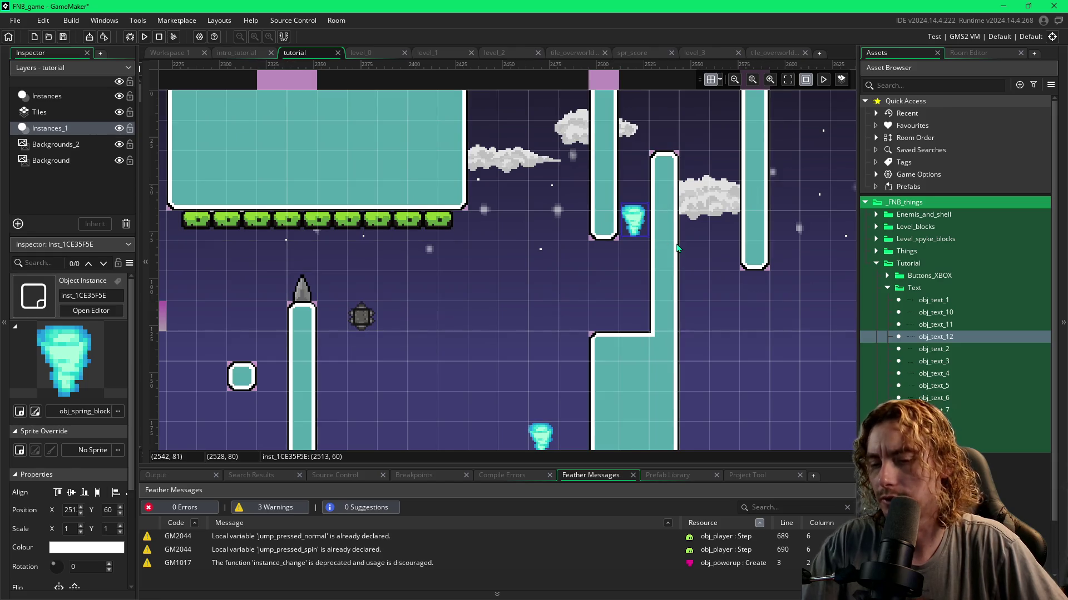
key("Right")
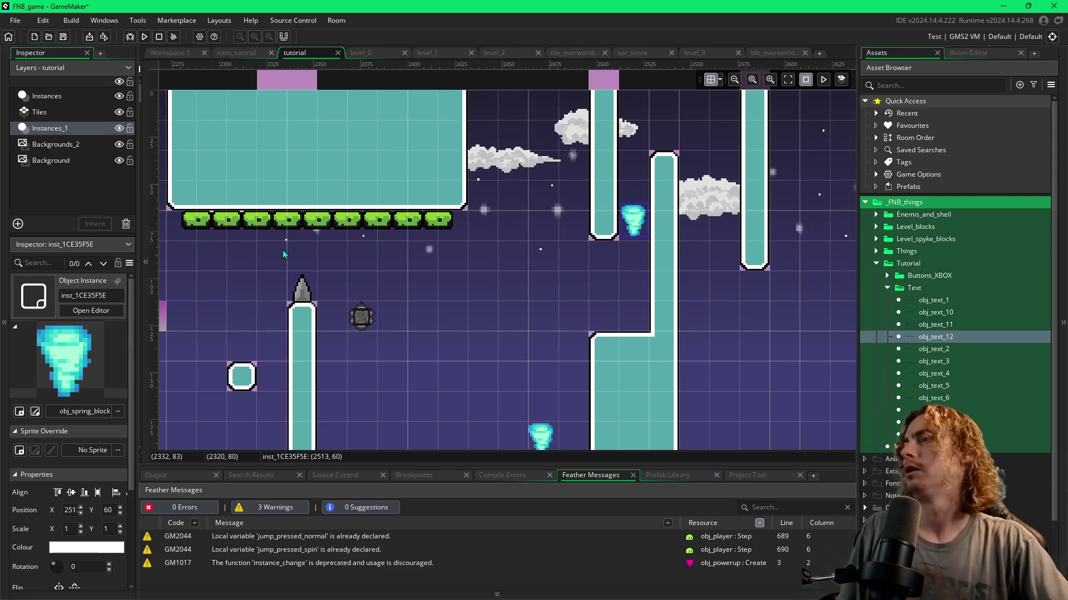
key("ctrl+s")
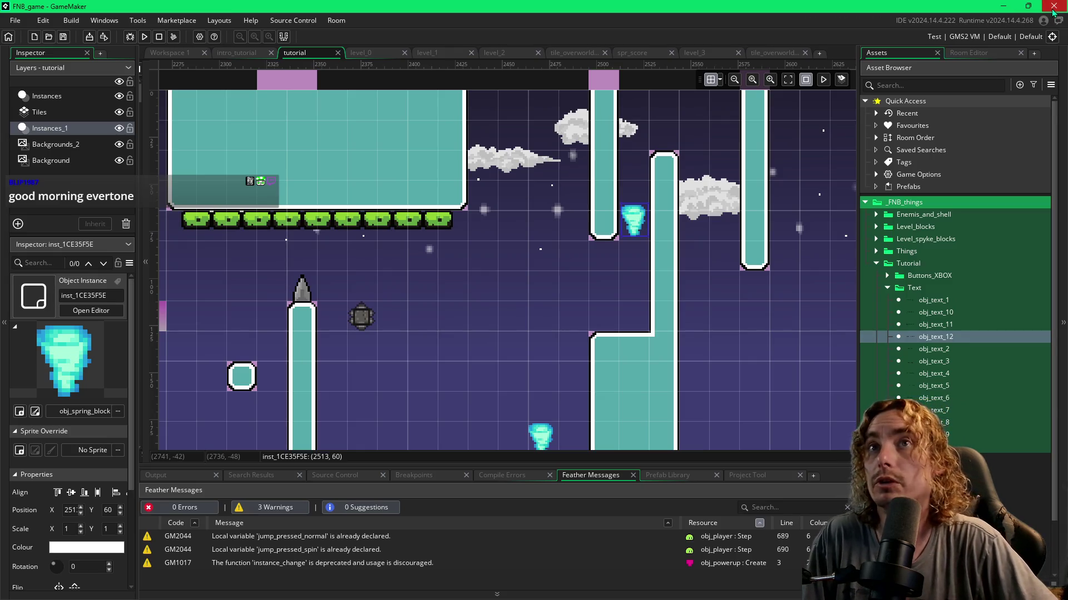
left_click(1053, 7)
Exit GameMaker, close the FNB_game folder, and bring the BandLab 'put slime on the groove' browser window onscreen.
left_click(563, 326)
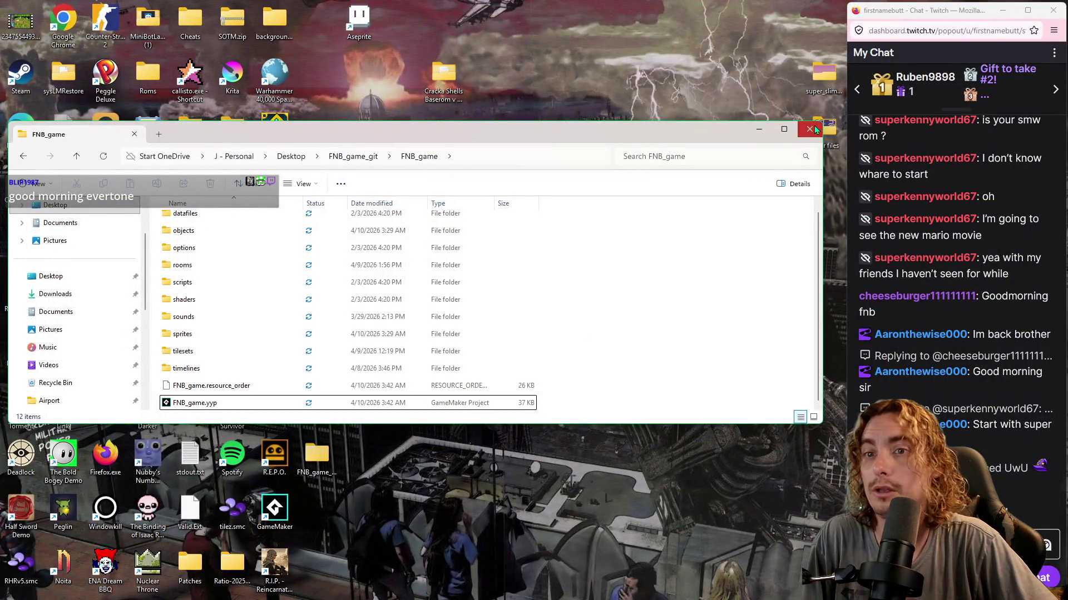
left_click(810, 129)
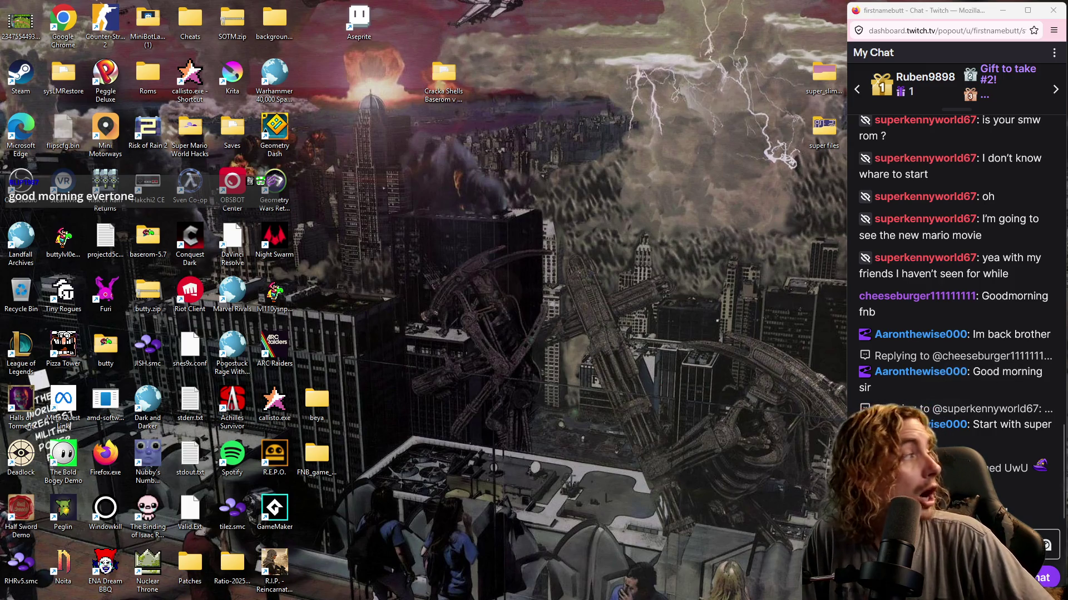
mouse_move(1067, 103)
left_mouse_down()
mouse_move(972, 94)
mouse_move(904, 66)
left_mouse_up()
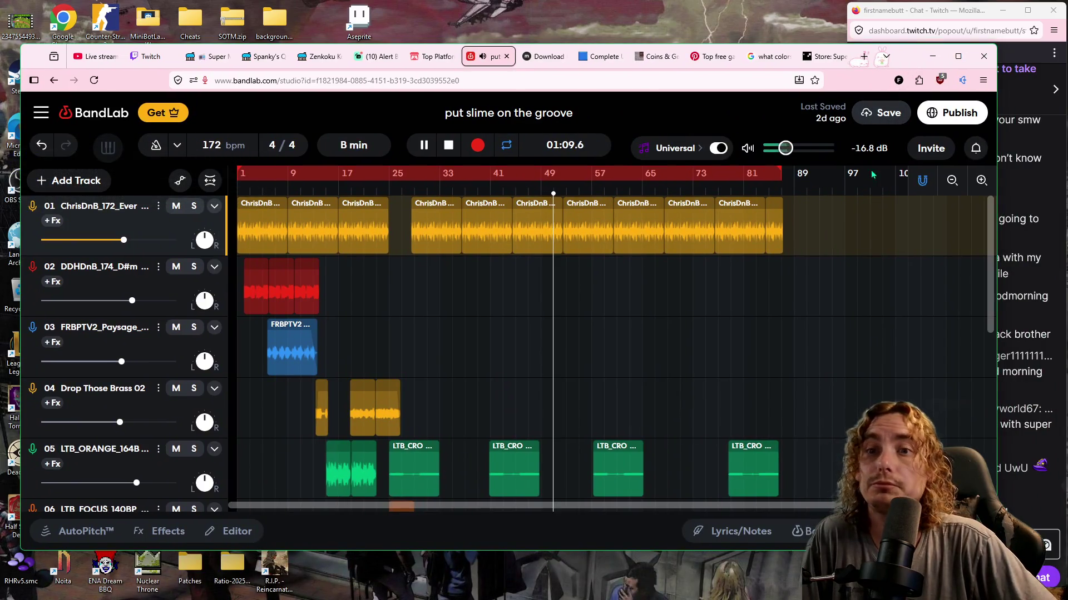